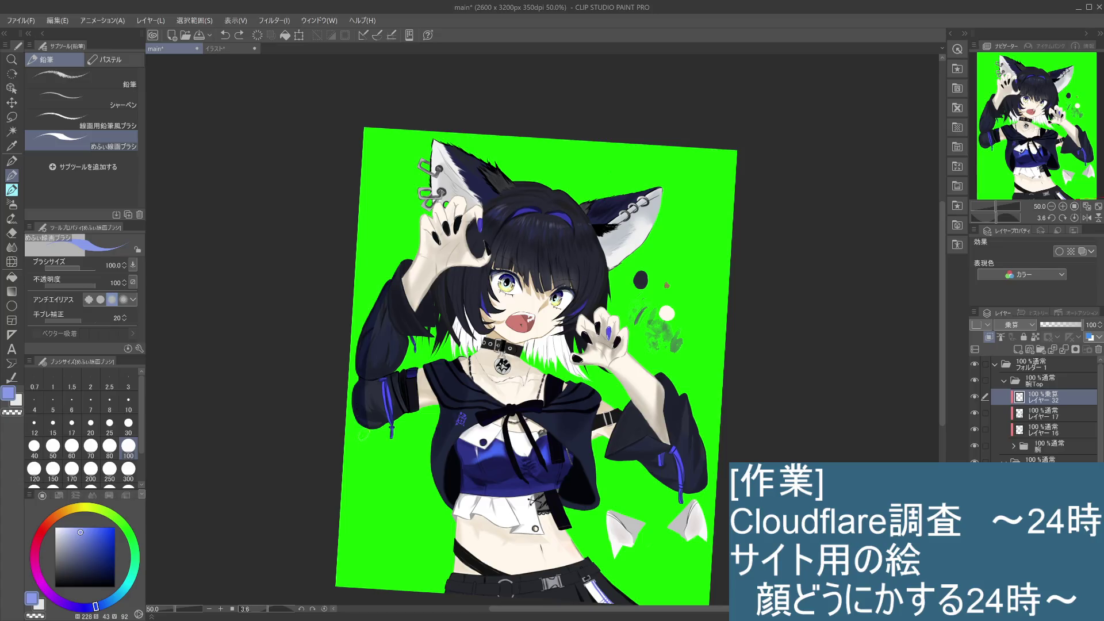
# Paint dark multiply shading strokes down the left sleeve, retrying strokes with undo and redo
pyautogui.moveTo(368, 380); pyautogui.dragTo(374, 423)
pyautogui.hotkey('ctrl', 'z')
pyautogui.hotkey('ctrl', 'z')
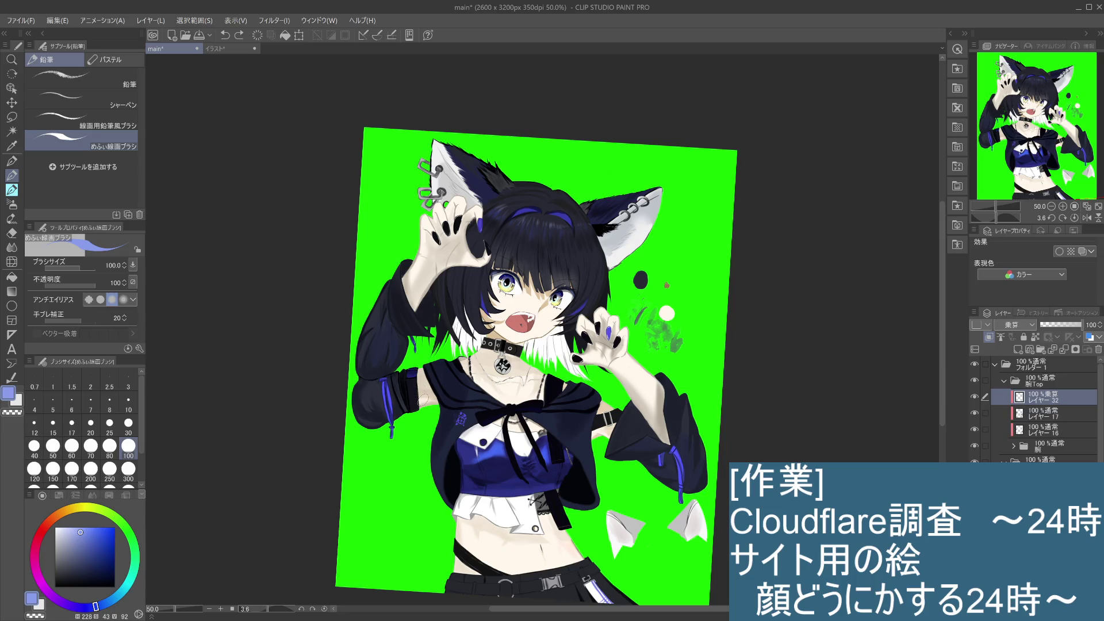
pyautogui.moveTo(392, 326)
pyautogui.mouseDown()
pyautogui.moveTo(395, 317)
pyautogui.moveTo(377, 426)
pyautogui.mouseUp()
pyautogui.hotkey('ctrl', 'z')
pyautogui.moveTo(397, 316)
pyautogui.mouseDown()
pyautogui.moveTo(375, 426)
pyautogui.moveTo(374, 311)
pyautogui.moveTo(363, 425)
pyautogui.moveTo(372, 316)
pyautogui.moveTo(362, 355)
pyautogui.moveTo(396, 270)
pyautogui.mouseUp()
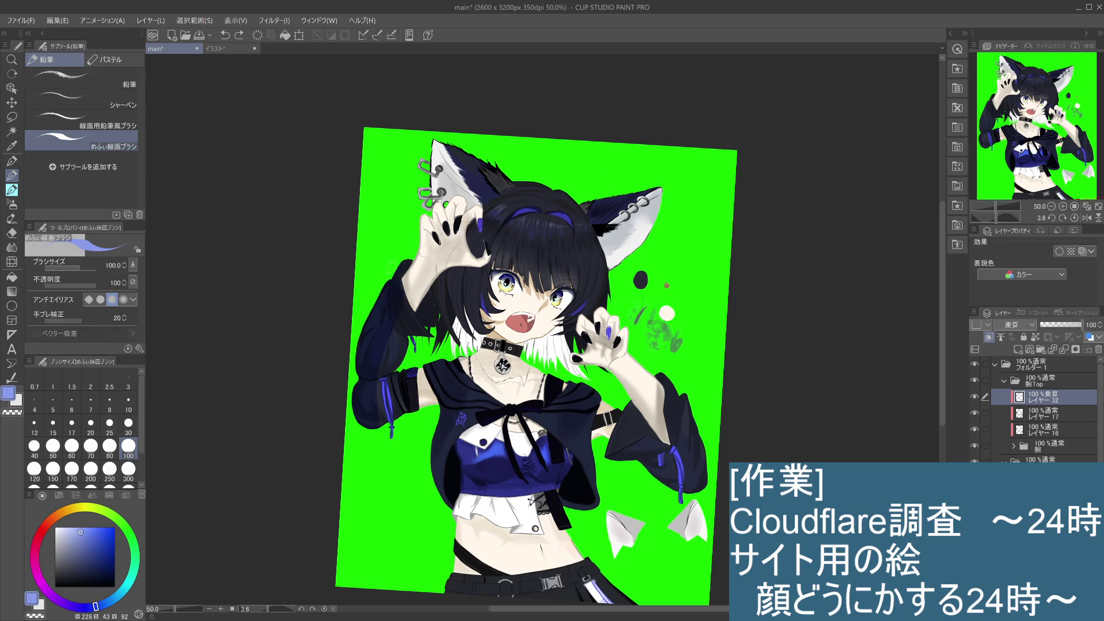
pyautogui.moveTo(395, 269); pyautogui.dragTo(354, 437)
pyautogui.hotkey('ctrl', 'z')
pyautogui.hotkey('ctrl', 'z')
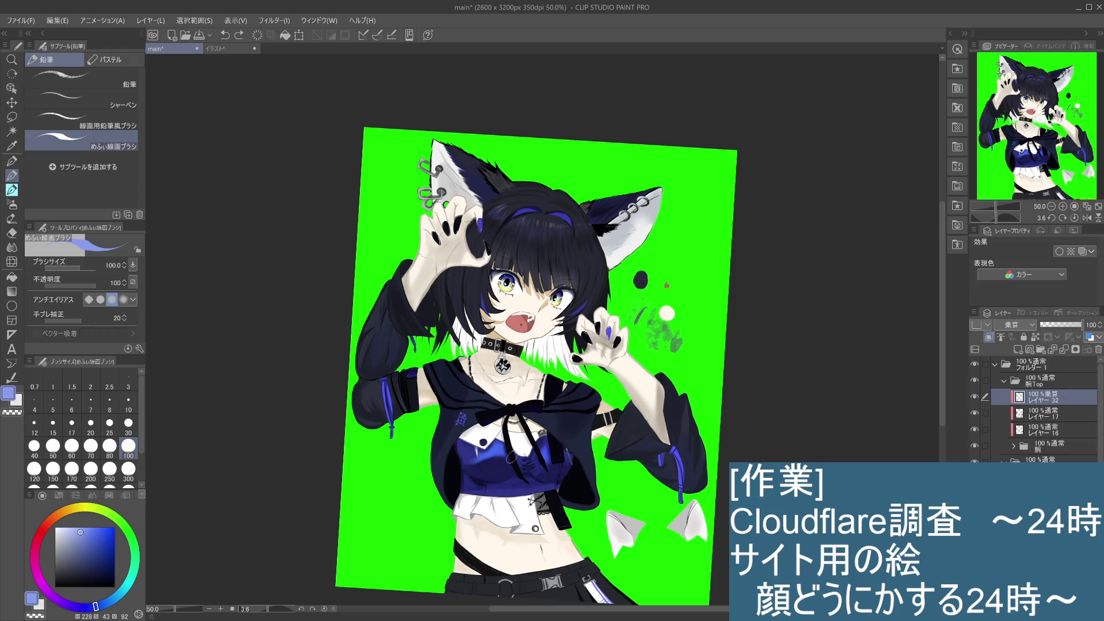
pyautogui.hotkey('ctrl', 'y')
pyautogui.hotkey('ctrl', 'y')
pyautogui.hotkey('ctrl', 'z')
pyautogui.moveTo(401, 288); pyautogui.dragTo(387, 374)
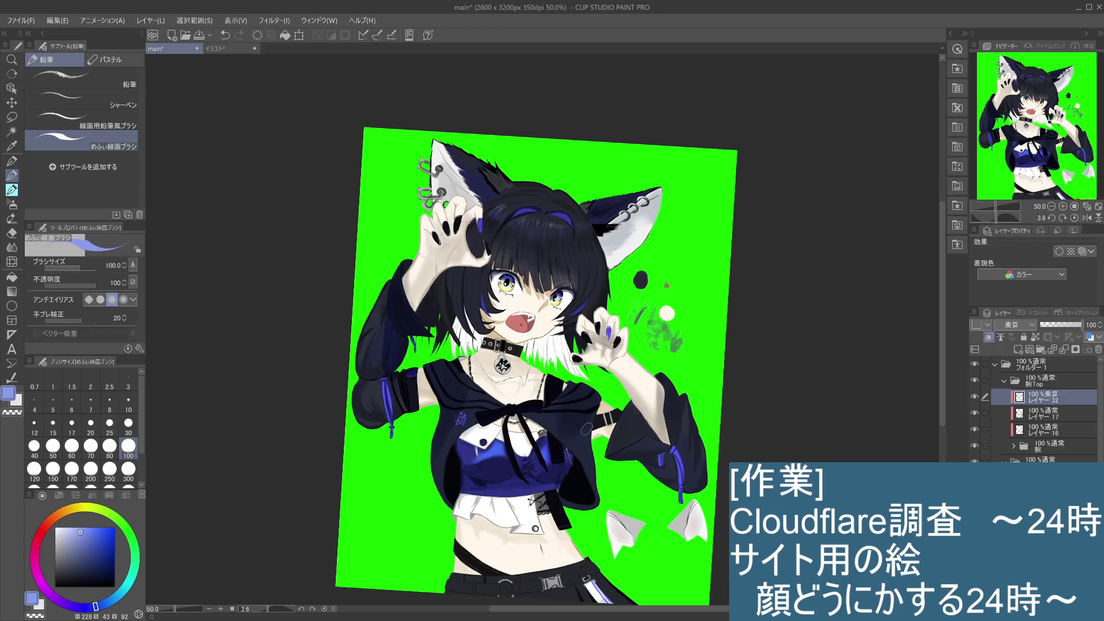
# Zoom out and lay another dark shading stroke on the left sleeve
pyautogui.scroll(-1, 587, 430)
pyautogui.scroll(2, 586, 429)
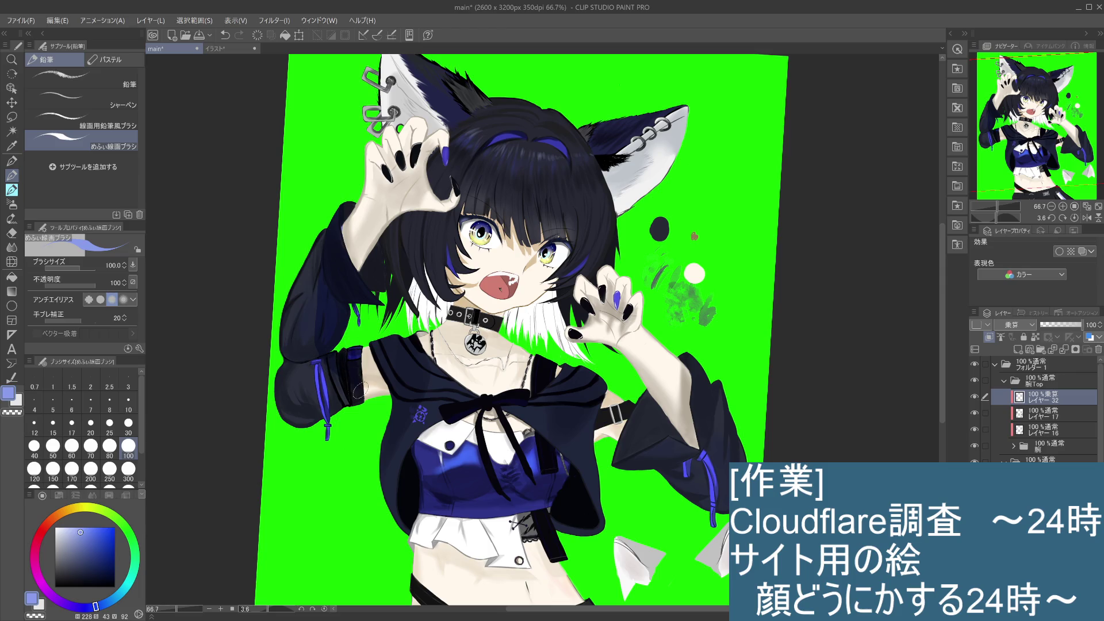
pyautogui.scroll(-2, 359, 380)
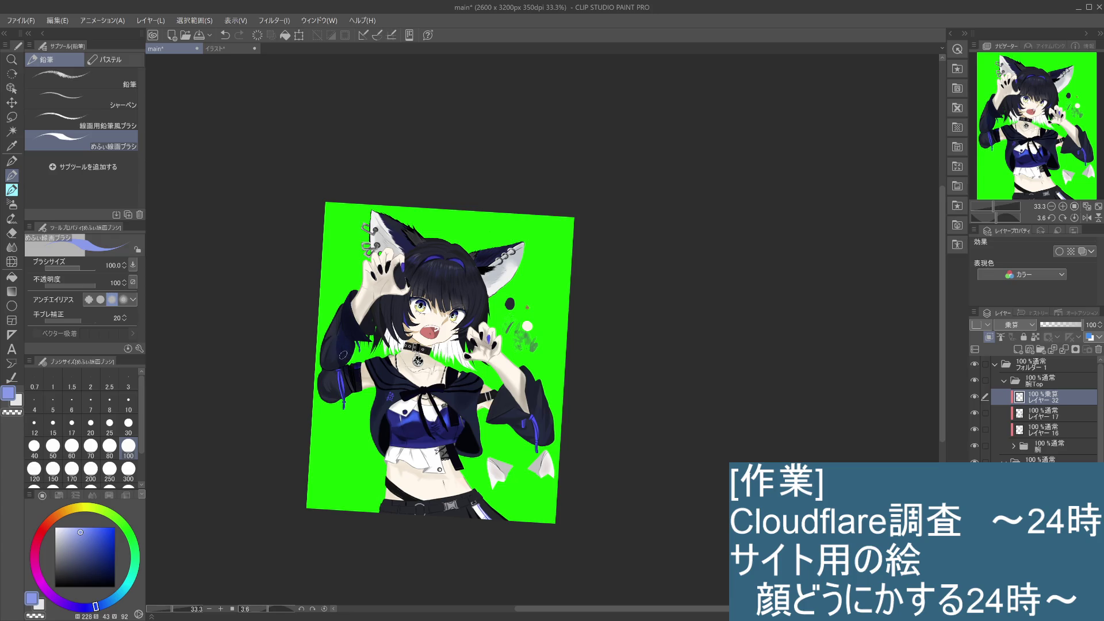
pyautogui.scroll(-3, 355, 376)
pyautogui.scroll(3, 436, 406)
pyautogui.moveTo(507, 396)
pyautogui.mouseDown()
pyautogui.moveTo(668, 390)
pyautogui.moveTo(681, 369)
pyautogui.mouseUp()
pyautogui.scroll(2, 673, 363)
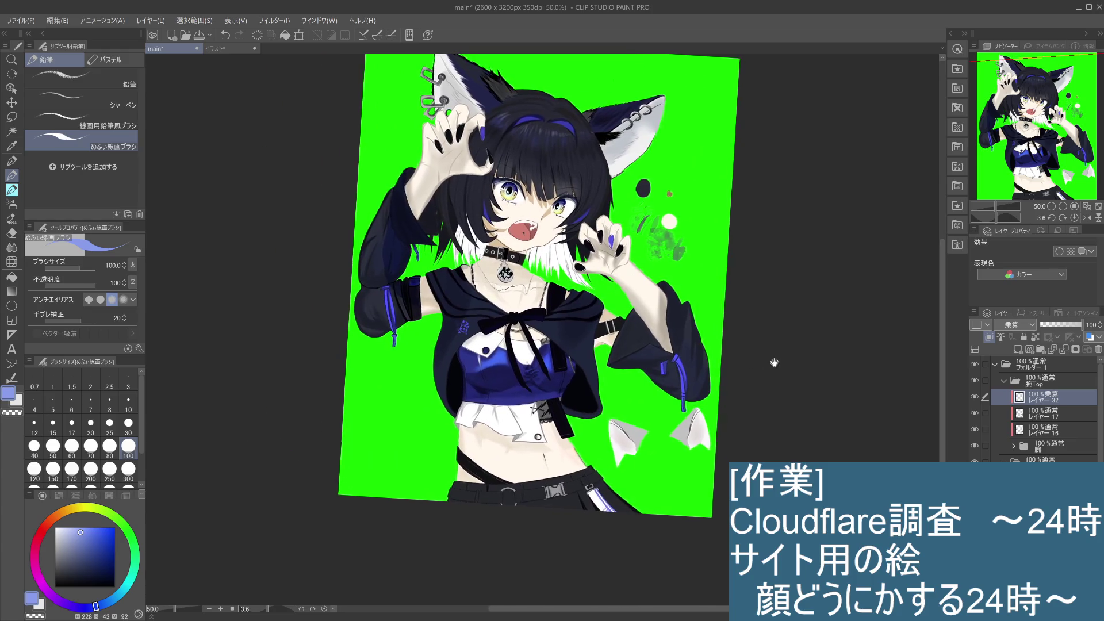
pyautogui.hotkey('ctrl', 'z')
pyautogui.scroll(-1, 632, 392)
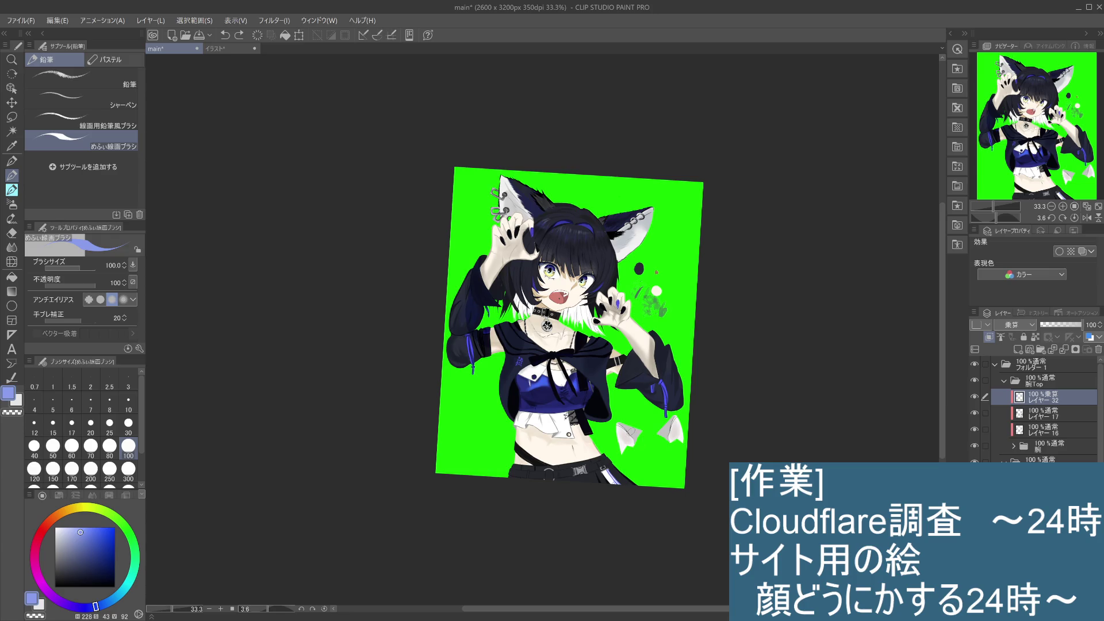
pyautogui.moveTo(461, 291)
pyautogui.mouseDown()
pyautogui.moveTo(451, 342)
pyautogui.moveTo(465, 354)
pyautogui.moveTo(464, 339)
pyautogui.moveTo(474, 357)
pyautogui.moveTo(457, 365)
pyautogui.moveTo(471, 347)
pyautogui.mouseUp()
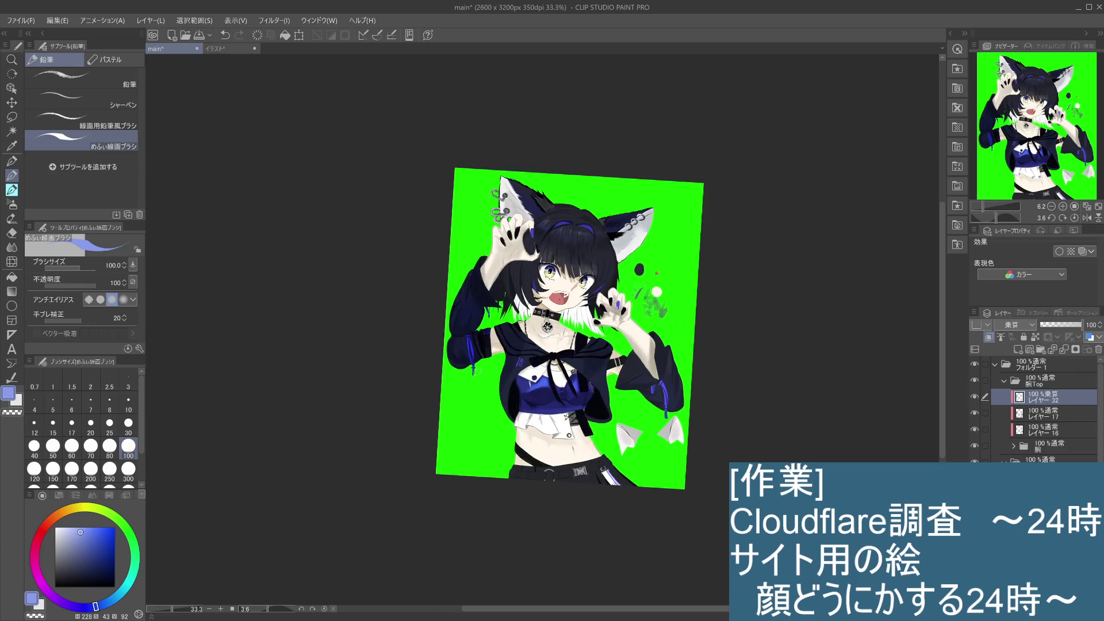
# Flip the canvas horizontally and rotate the view back upright to about 0°
pyautogui.moveTo(709, 391)
pyautogui.mouseDown()
pyautogui.moveTo(704, 407)
pyautogui.moveTo(715, 372)
pyautogui.mouseUp()
pyautogui.scroll(1, 696, 398)
pyautogui.scroll(-3, 715, 372)
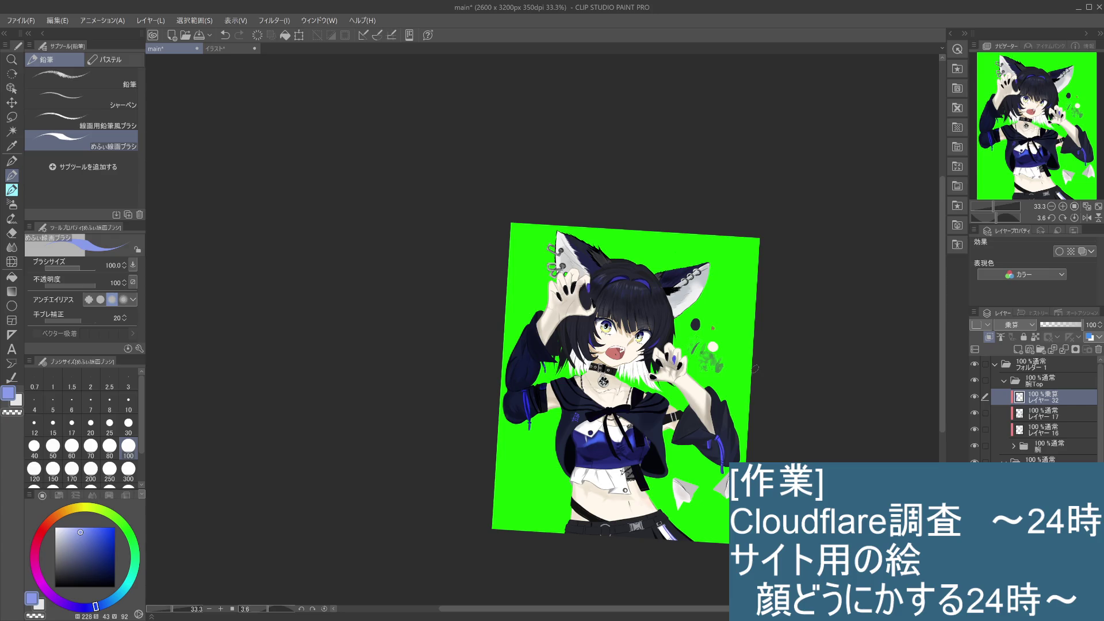
pyautogui.press('h')
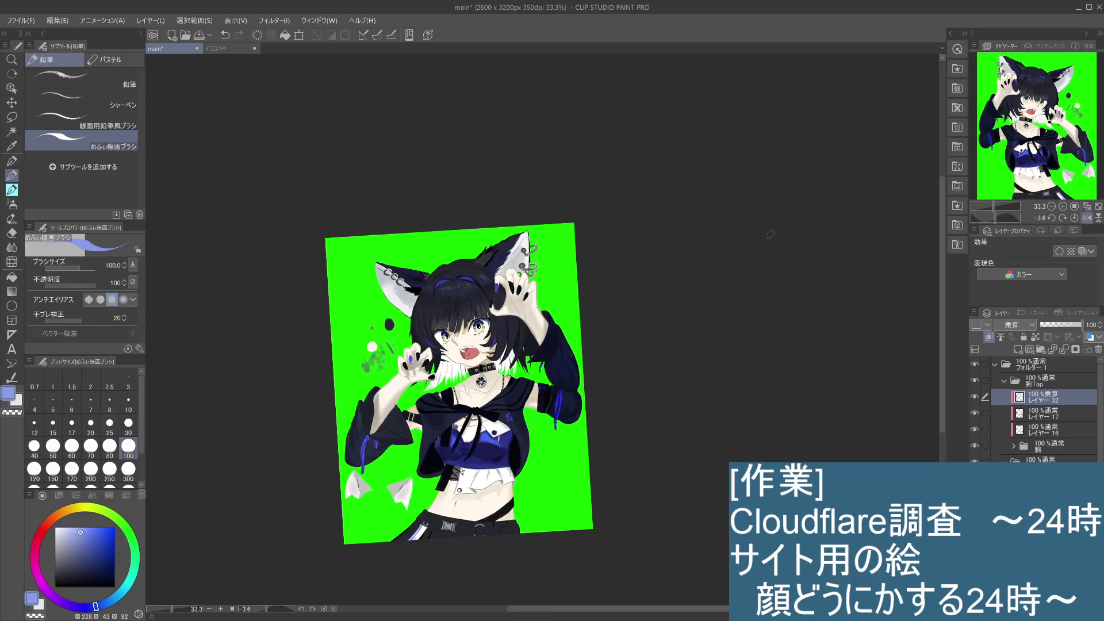
pyautogui.moveTo(770, 314)
pyautogui.mouseDown()
pyautogui.moveTo(780, 328)
pyautogui.moveTo(748, 339)
pyautogui.moveTo(736, 384)
pyautogui.moveTo(748, 349)
pyautogui.mouseUp()
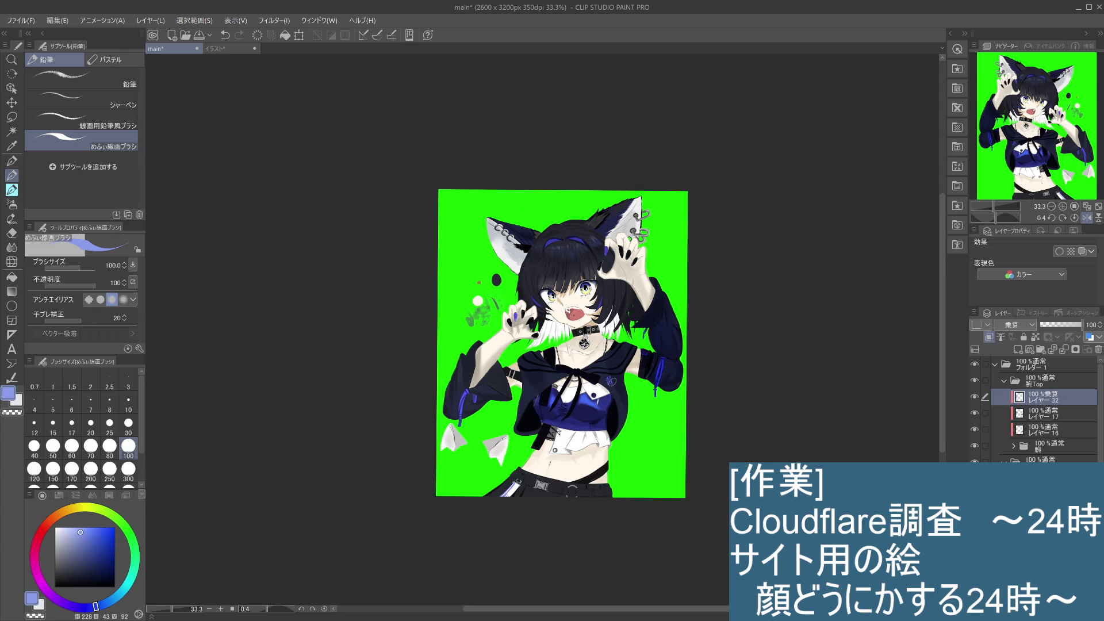
pyautogui.scroll(1, 612, 383)
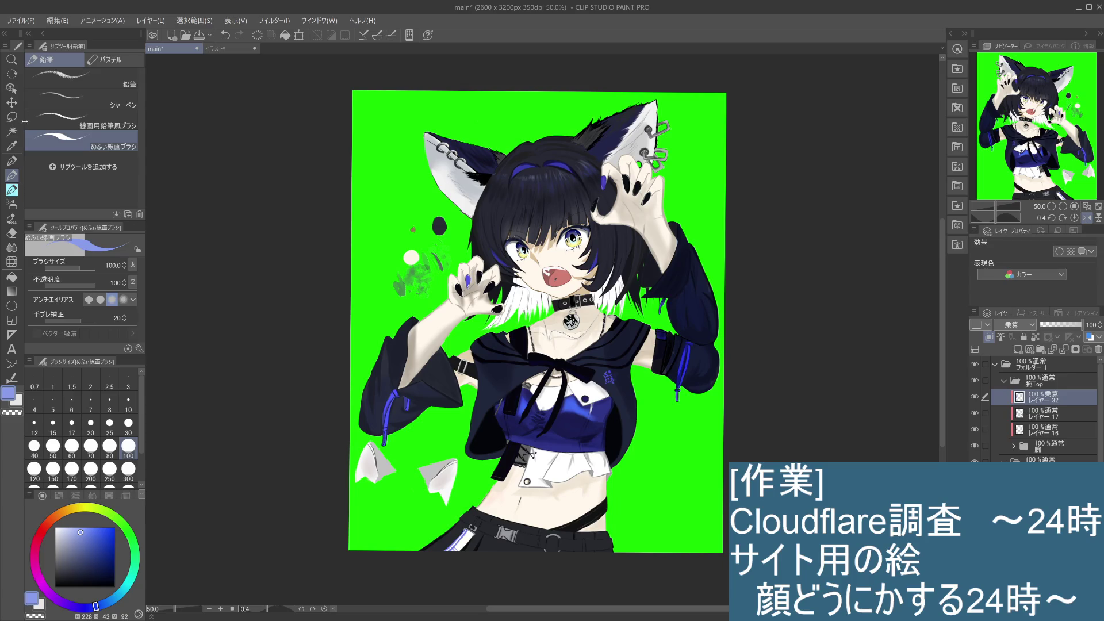
# Choose the Eraser's レイヤー貫通 sub tool and set its size to 100
pyautogui.click(11, 233)
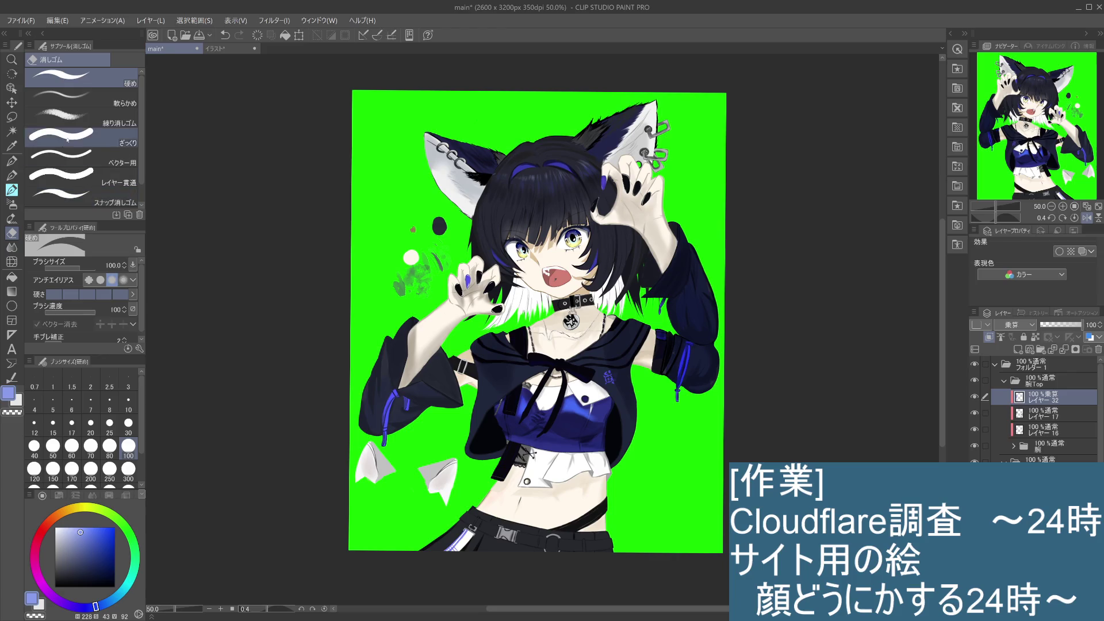
pyautogui.click(117, 182)
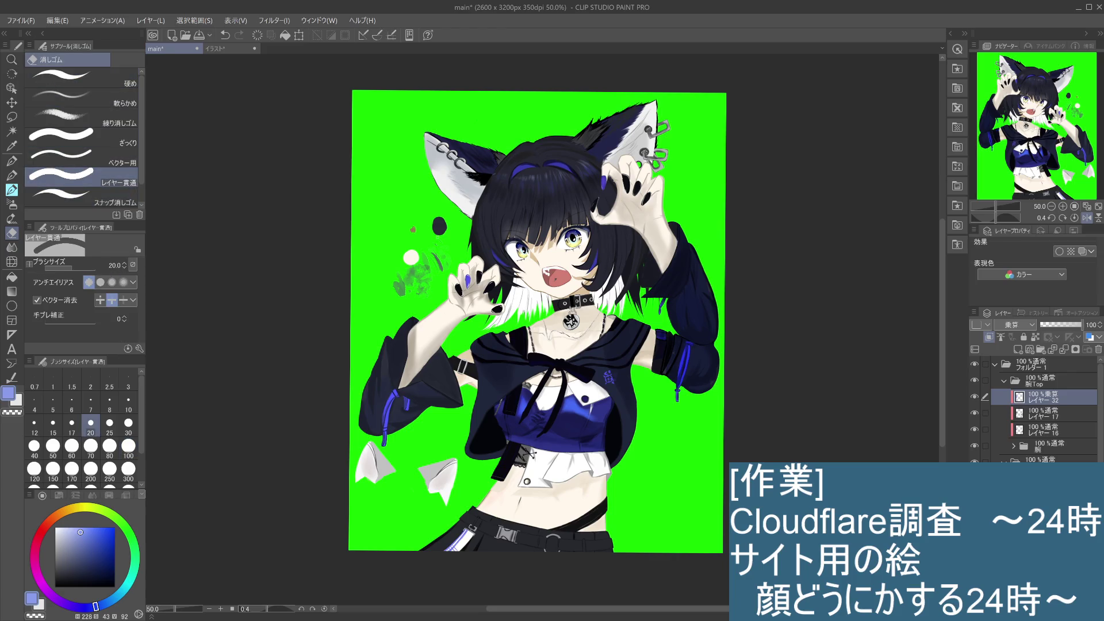
pyautogui.click(129, 446)
# Erase the stray dots and scribbles beside the girl's head
pyautogui.moveTo(438, 216)
pyautogui.mouseDown()
pyautogui.moveTo(444, 259)
pyautogui.moveTo(427, 264)
pyautogui.moveTo(467, 268)
pyautogui.moveTo(435, 290)
pyautogui.moveTo(468, 273)
pyautogui.mouseUp()
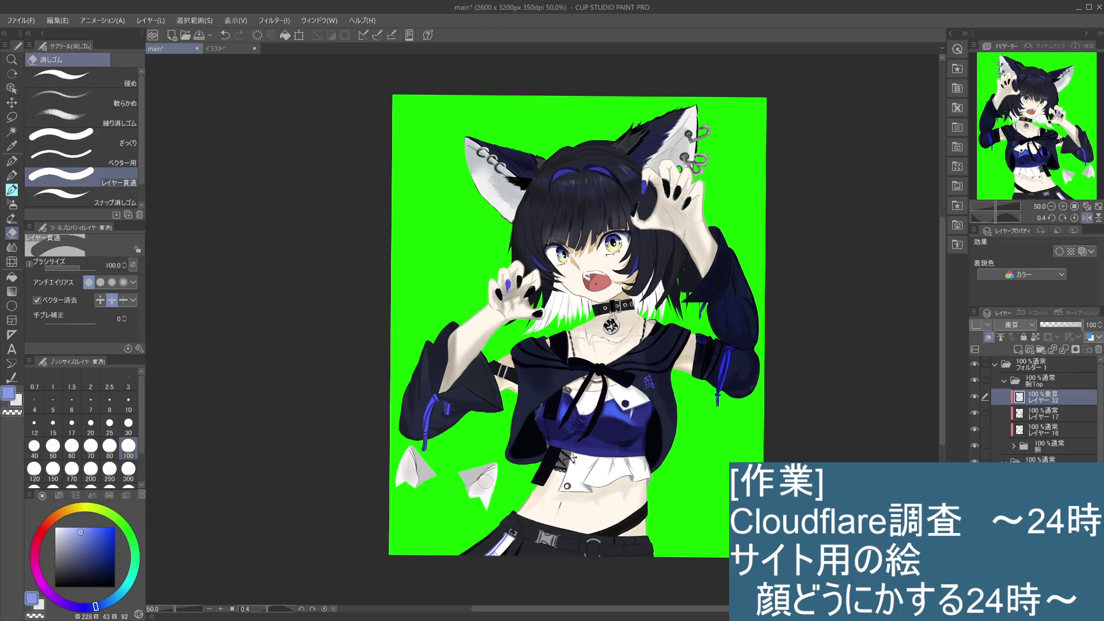
pyautogui.scroll(-2, 485, 482)
pyautogui.moveTo(409, 415)
pyautogui.mouseDown()
pyautogui.moveTo(395, 454)
pyautogui.moveTo(410, 426)
pyautogui.moveTo(429, 443)
pyautogui.moveTo(493, 435)
pyautogui.moveTo(482, 469)
pyautogui.moveTo(474, 443)
pyautogui.moveTo(477, 470)
pyautogui.moveTo(422, 436)
pyautogui.mouseUp()
pyautogui.hotkey('ctrl', 'z')
pyautogui.scroll(1, 518, 476)
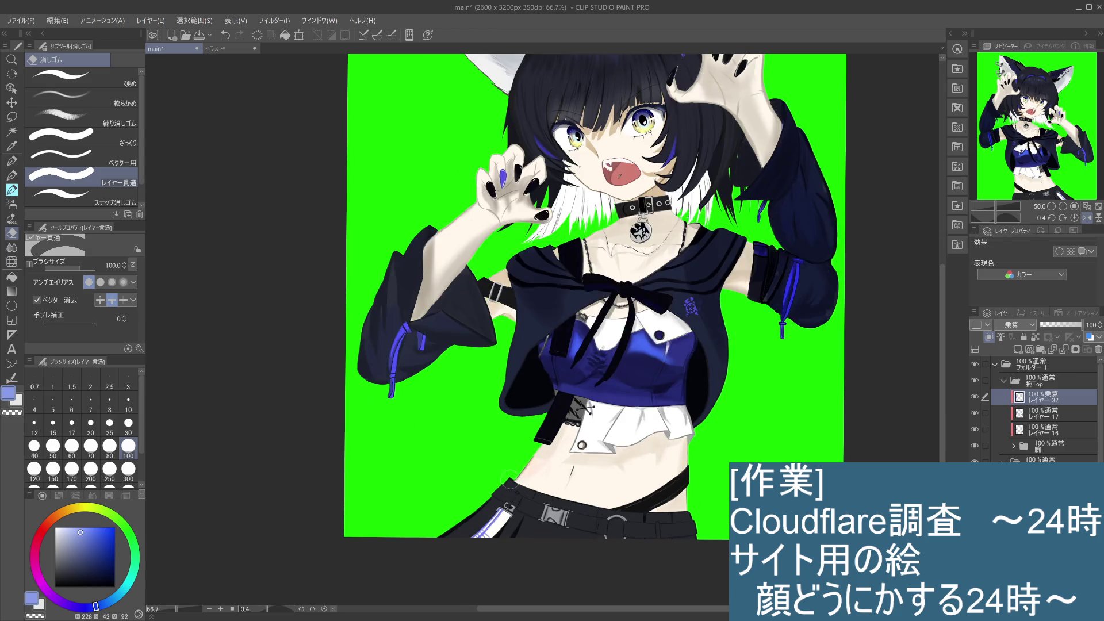
pyautogui.scroll(-2, 511, 483)
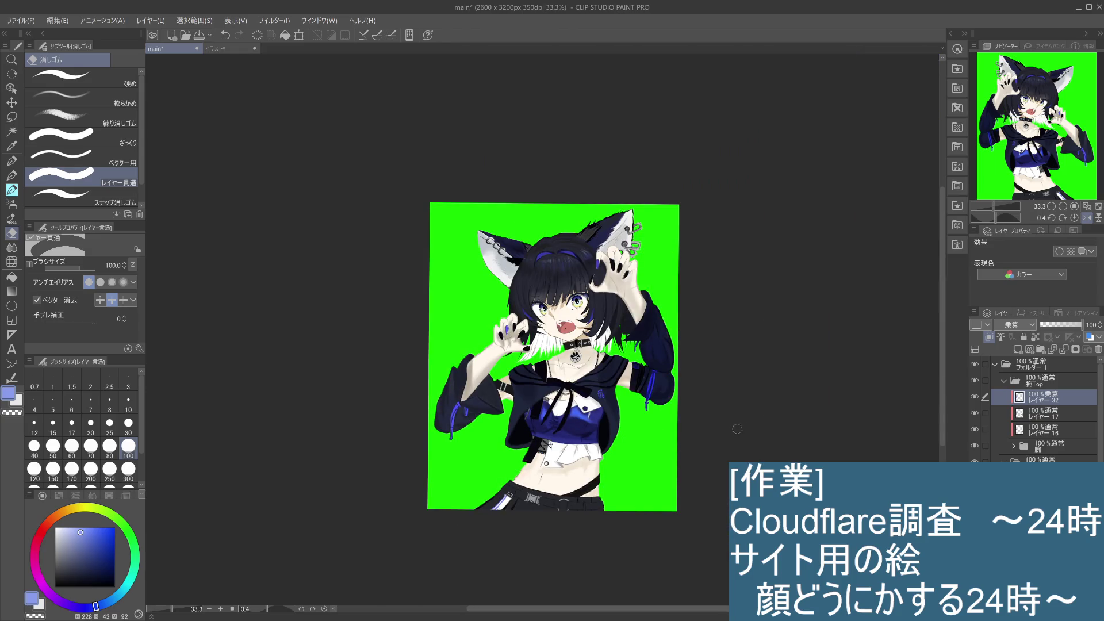
pyautogui.scroll(1, 731, 433)
pyautogui.moveTo(643, 447); pyautogui.dragTo(673, 476)
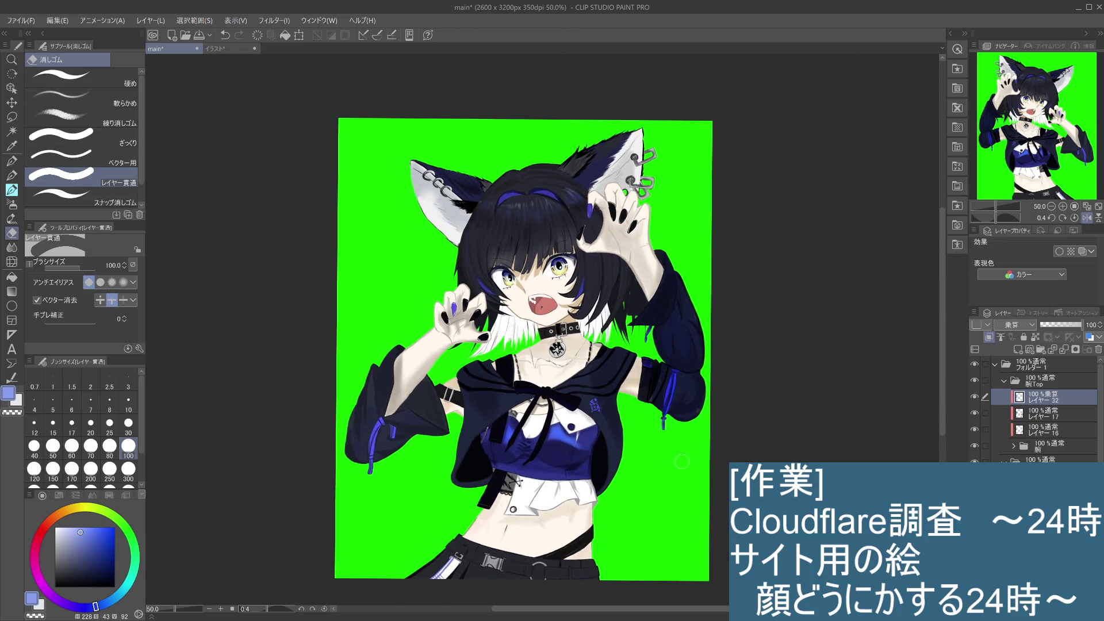
pyautogui.scroll(2, 682, 461)
pyautogui.moveTo(614, 408); pyautogui.dragTo(698, 477)
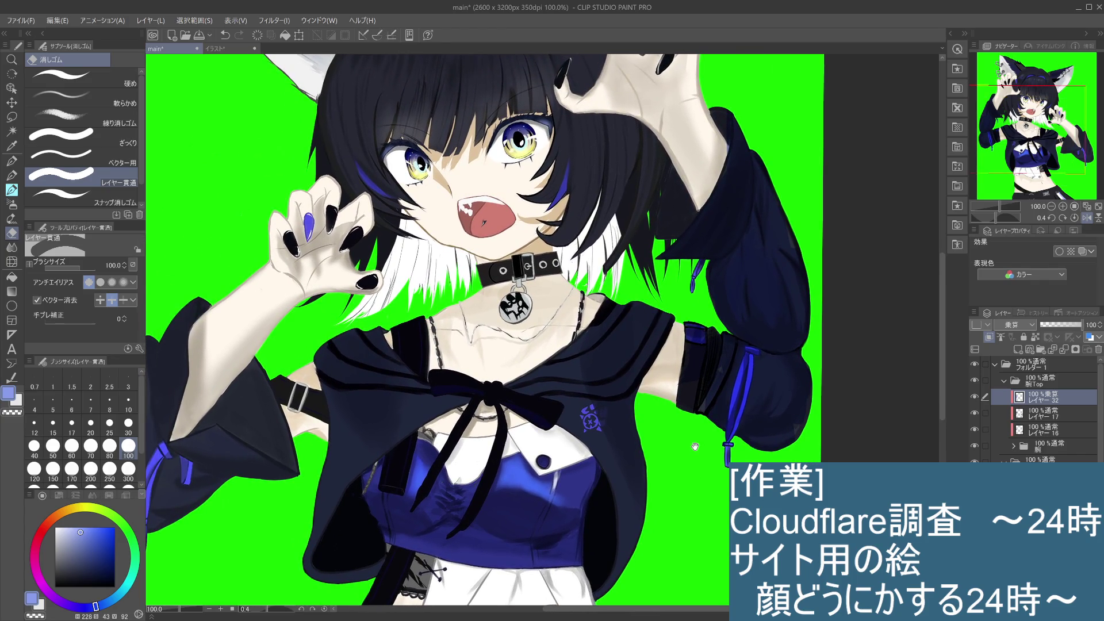
pyautogui.scroll(-2, 695, 447)
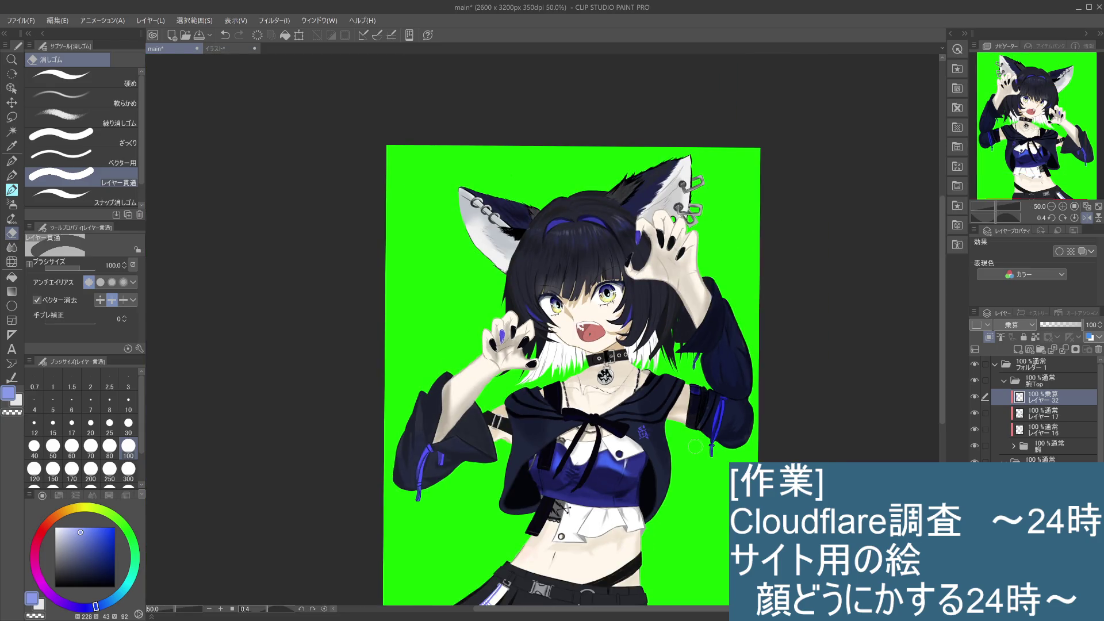
# Flip the canvas back to unmirrored and re-centre the whole figure
pyautogui.press('h')
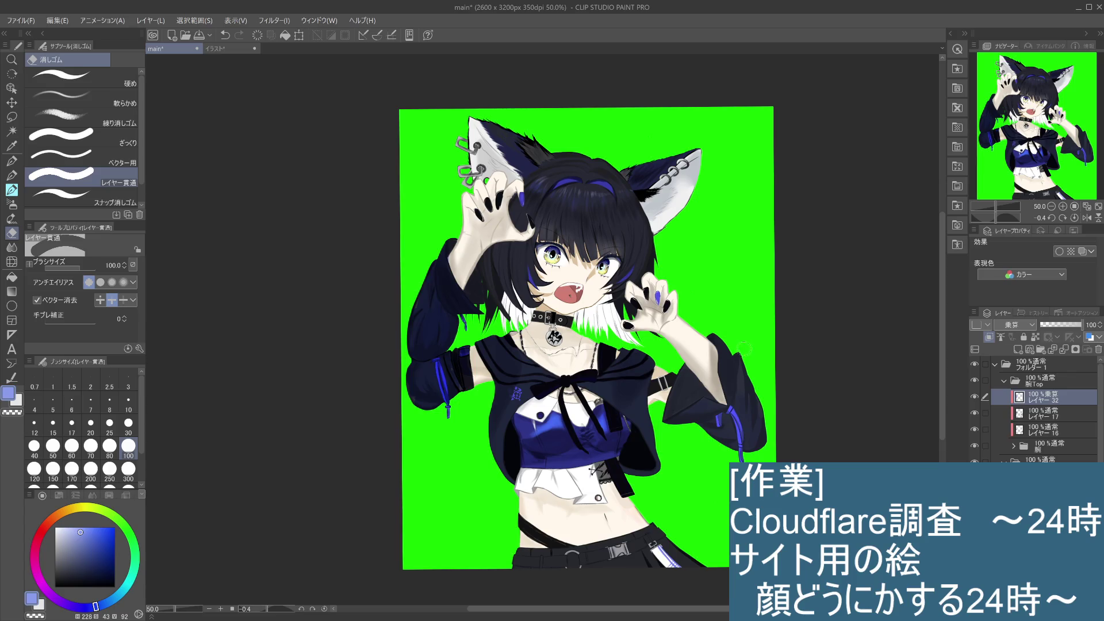
pyautogui.scroll(2, 735, 355)
pyautogui.moveTo(733, 356)
pyautogui.mouseDown()
pyautogui.moveTo(743, 384)
pyautogui.moveTo(903, 485)
pyautogui.mouseUp()
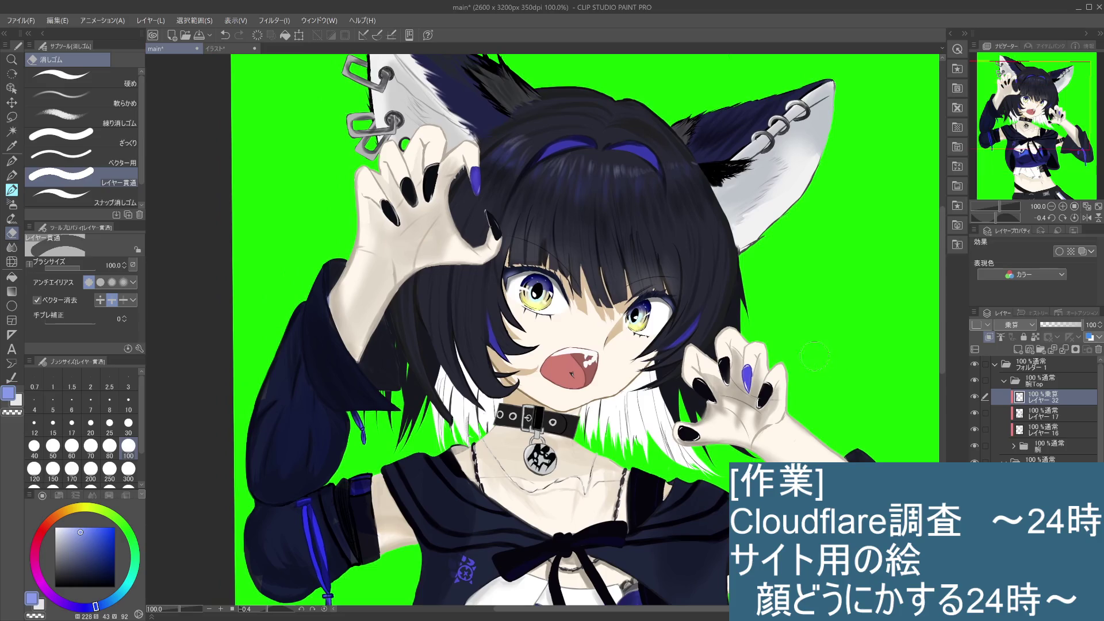
pyautogui.scroll(-2, 812, 355)
pyautogui.moveTo(812, 355)
pyautogui.mouseDown()
pyautogui.moveTo(801, 346)
pyautogui.moveTo(805, 310)
pyautogui.mouseUp()
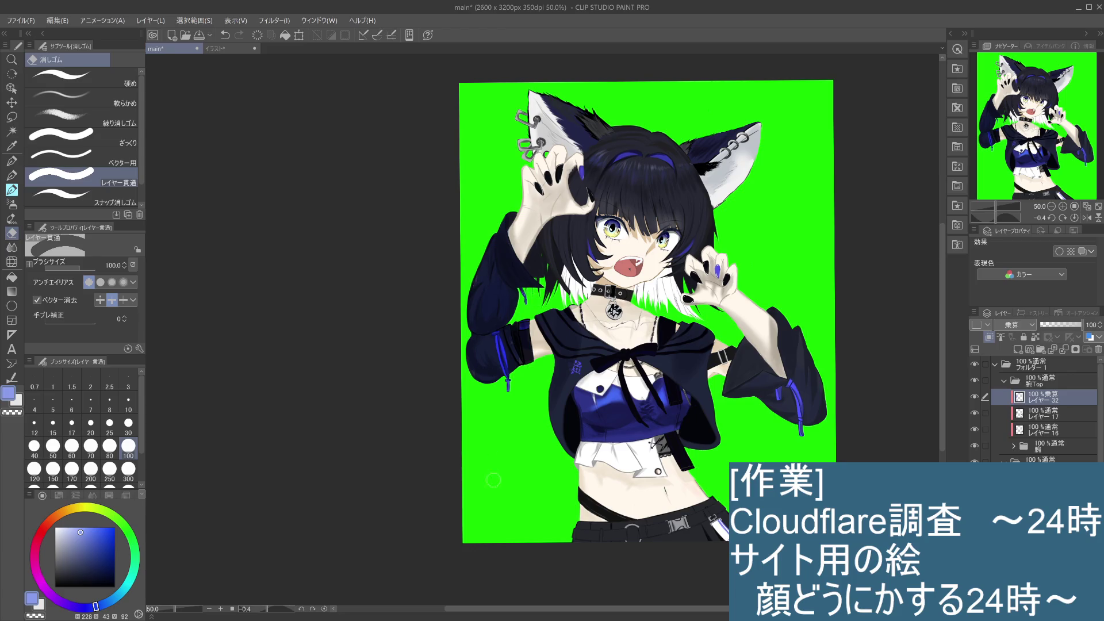
pyautogui.click(11, 190)
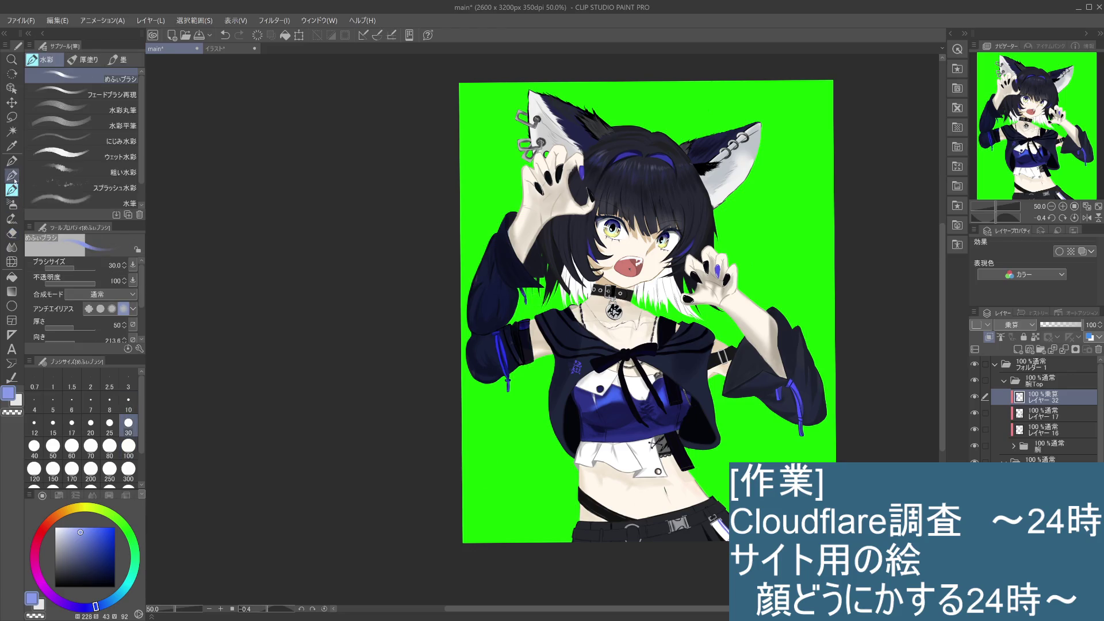
# Return to the painting brushes and toggle the shading layer to compare the arm
pyautogui.click(12, 176)
pyautogui.click(12, 190)
pyautogui.click(977, 398)
pyautogui.click(976, 398)
# Sample a light canvas colour at brush size 100 and undo a trial stroke on the right elbow
pyautogui.press('i')
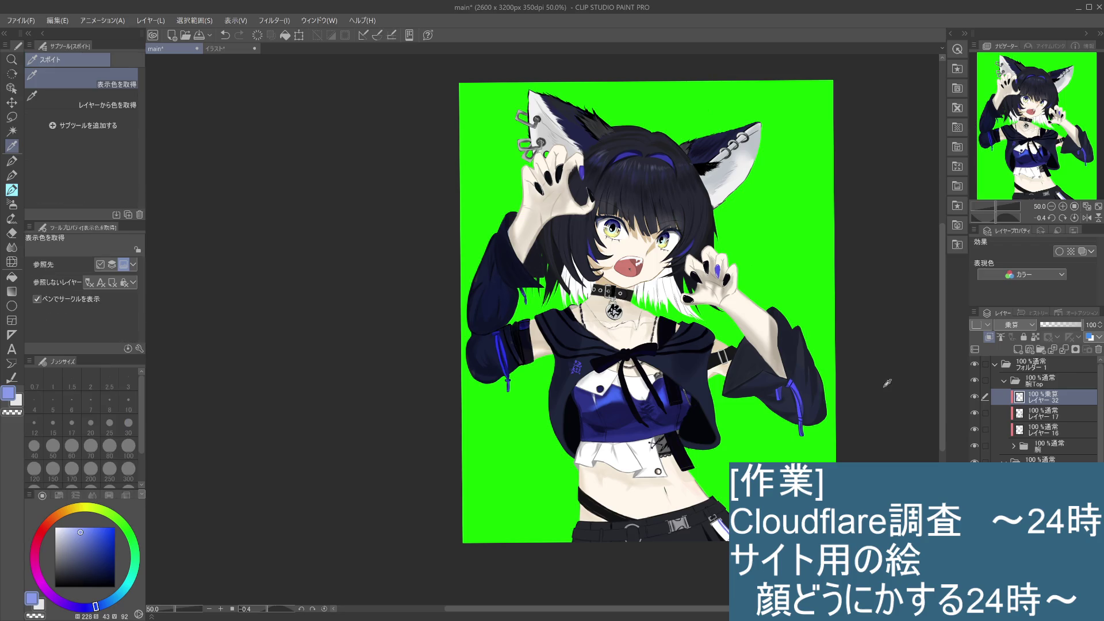
pyautogui.press('b')
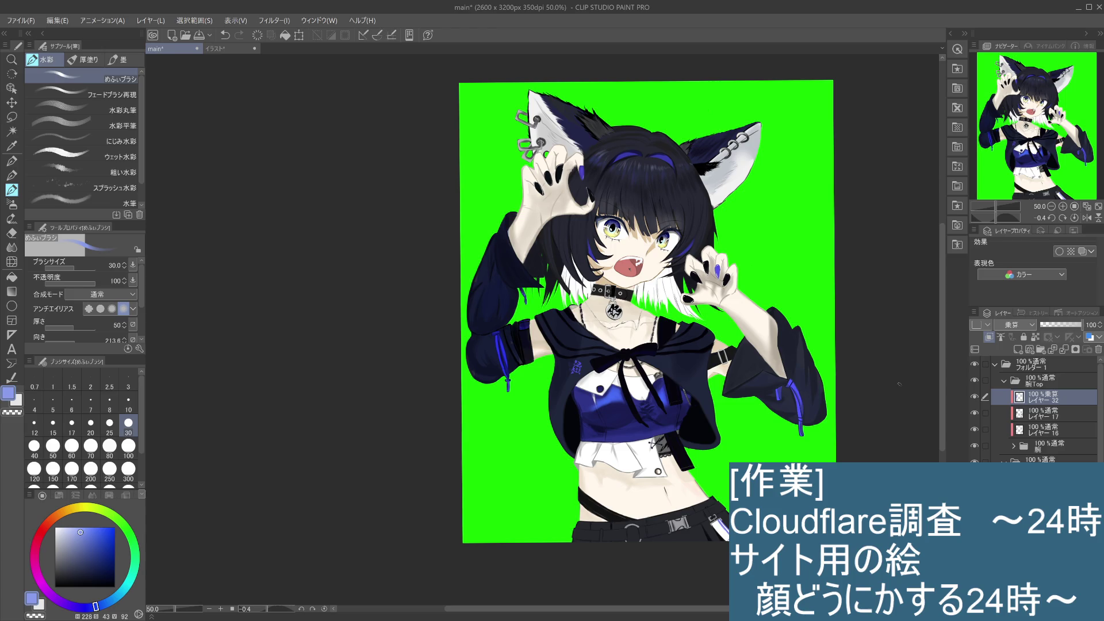
pyautogui.click(128, 447)
pyautogui.moveTo(780, 317)
pyautogui.mouseDown()
pyautogui.moveTo(745, 369)
pyautogui.moveTo(765, 360)
pyautogui.mouseUp()
pyautogui.hotkey('ctrl', 'z')
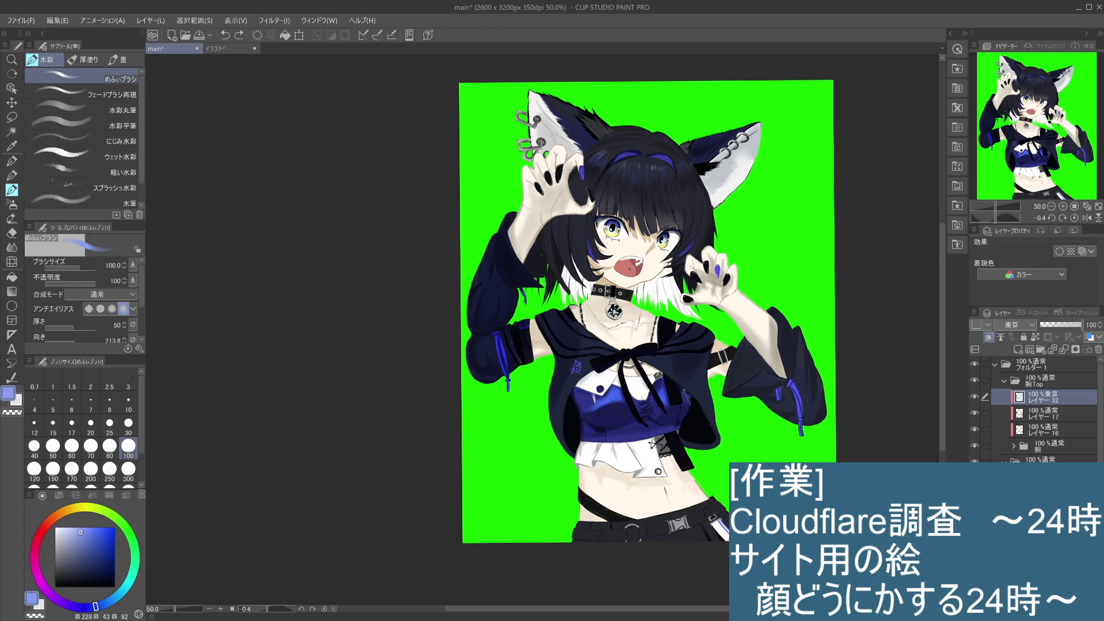
# Undo the stray skin stroke that spilled over the sleeve edge by the raised hand
pyautogui.scroll(3, 719, 426)
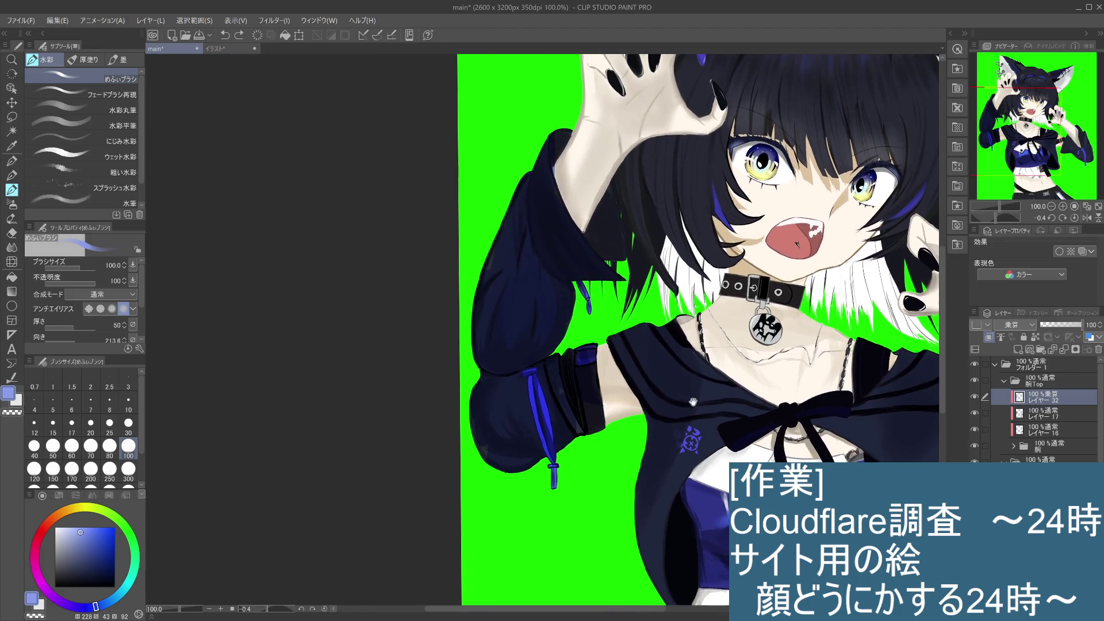
pyautogui.moveTo(551, 175)
pyautogui.mouseDown()
pyautogui.moveTo(561, 138)
pyautogui.moveTo(565, 148)
pyautogui.mouseUp()
pyautogui.hotkey('ctrl', 'z')
pyautogui.click(12, 233)
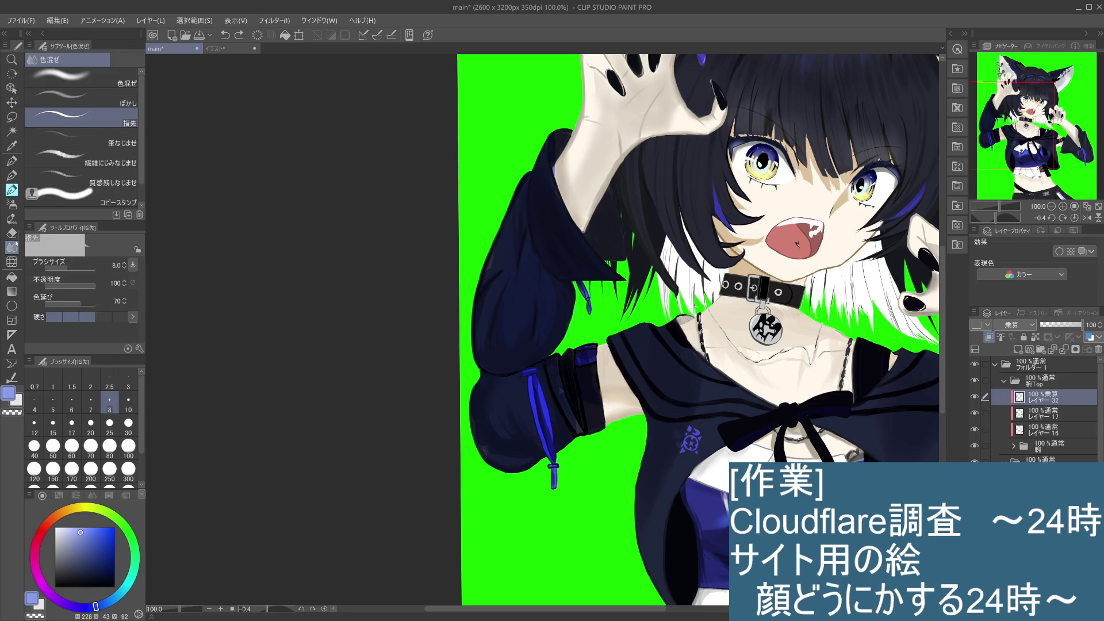
# Erase the light-blue patch on the sleeve edge with the Hard eraser
pyautogui.click(63, 77)
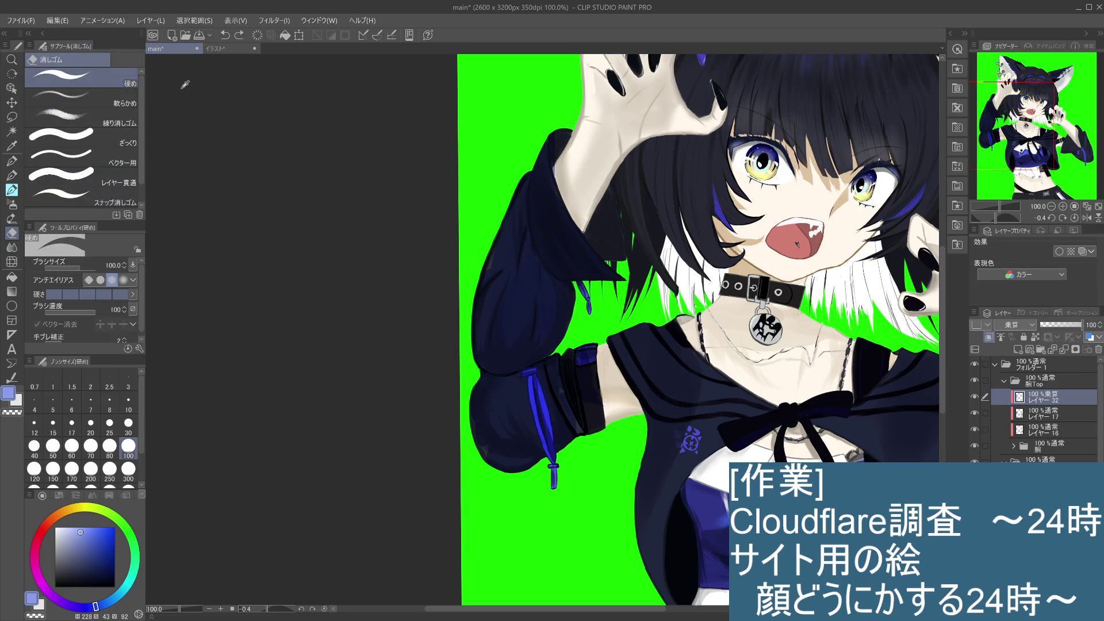
pyautogui.moveTo(563, 169); pyautogui.dragTo(557, 156)
pyautogui.scroll(-2, 650, 436)
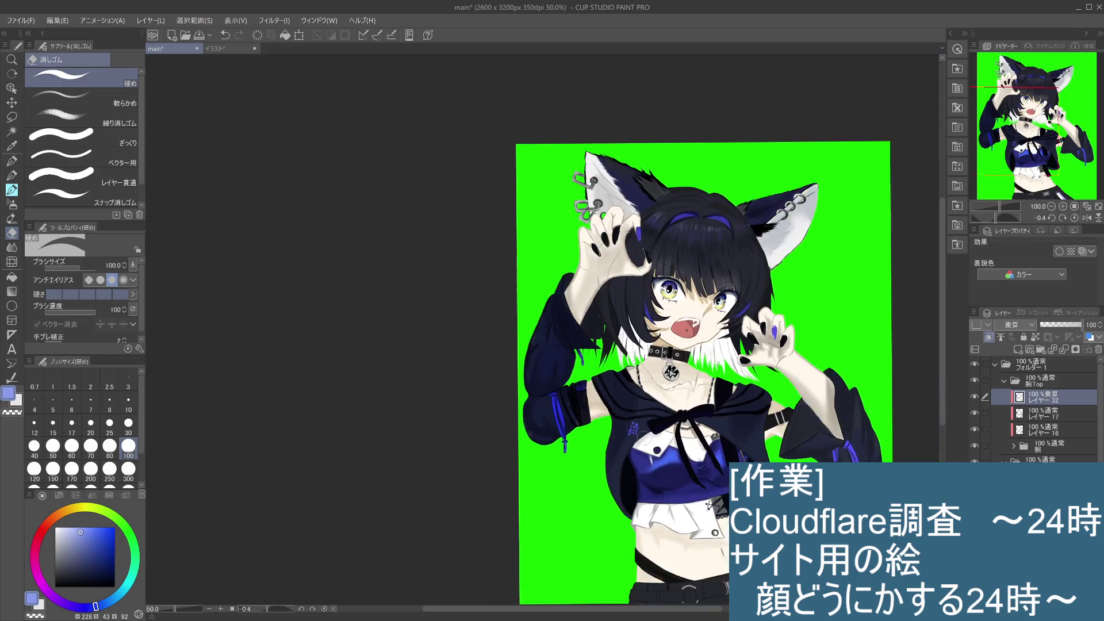
pyautogui.moveTo(781, 460); pyautogui.dragTo(763, 332)
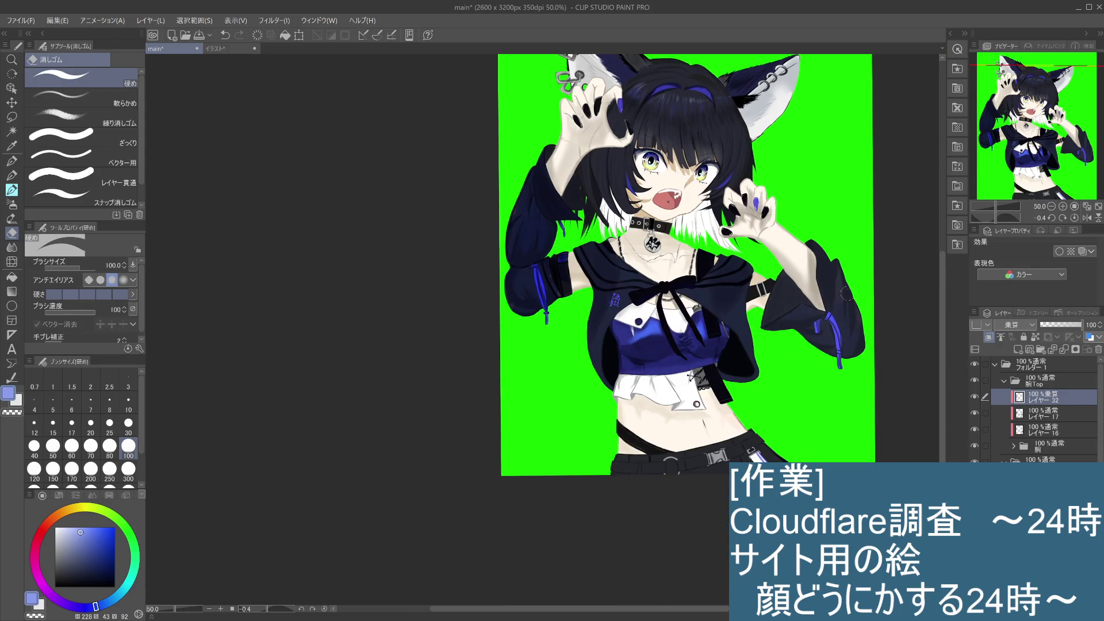
# Paint darker shadow on the right sleeve with the watercolour brush
pyautogui.click(13, 190)
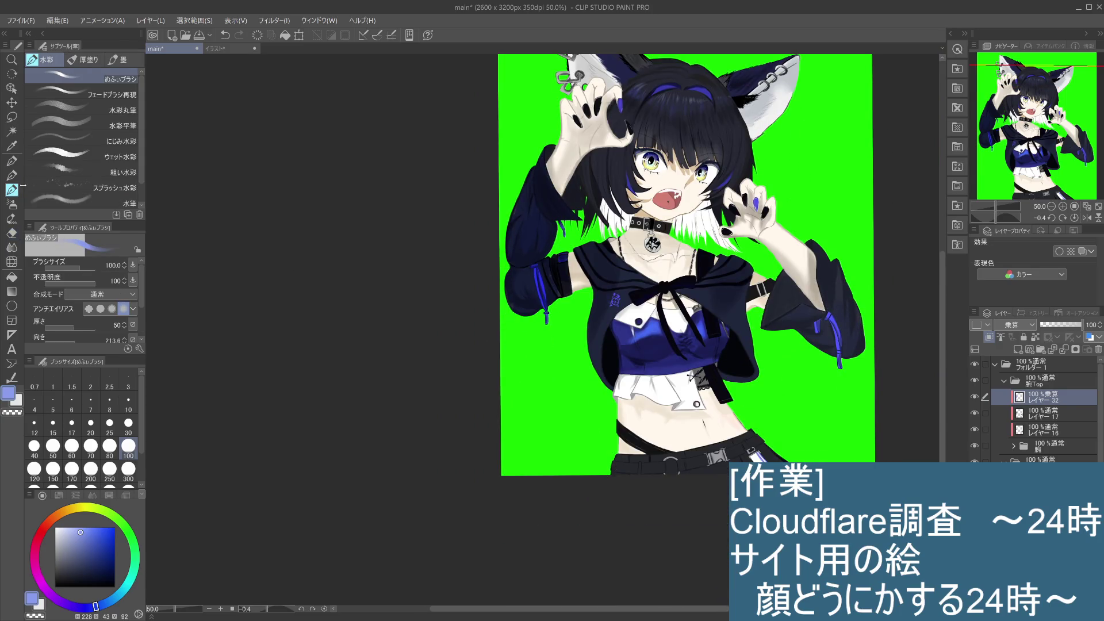
pyautogui.moveTo(837, 284)
pyautogui.mouseDown()
pyautogui.moveTo(847, 315)
pyautogui.moveTo(828, 271)
pyautogui.moveTo(837, 336)
pyautogui.moveTo(823, 263)
pyautogui.moveTo(851, 342)
pyautogui.moveTo(841, 299)
pyautogui.moveTo(855, 321)
pyautogui.moveTo(821, 234)
pyautogui.mouseUp()
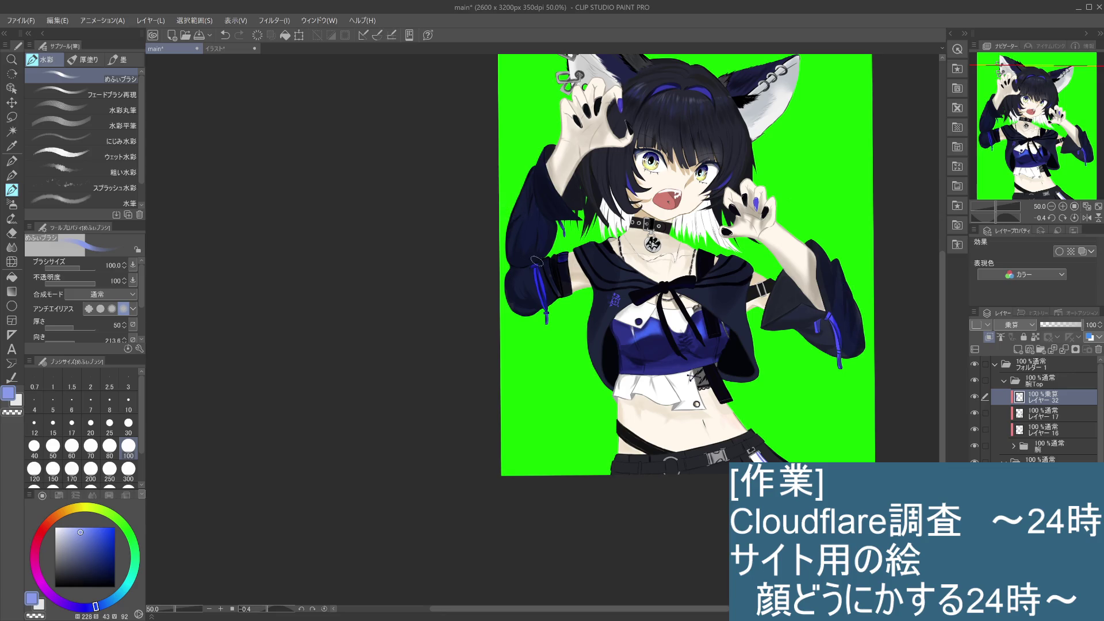
pyautogui.scroll(1, 814, 239)
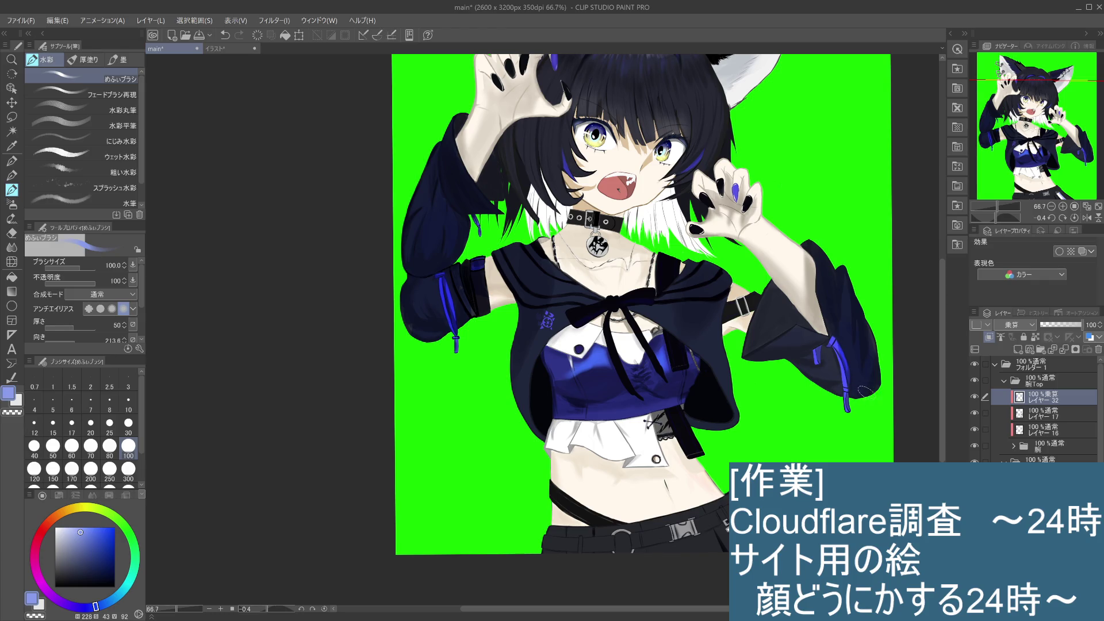
pyautogui.scroll(-1, 874, 383)
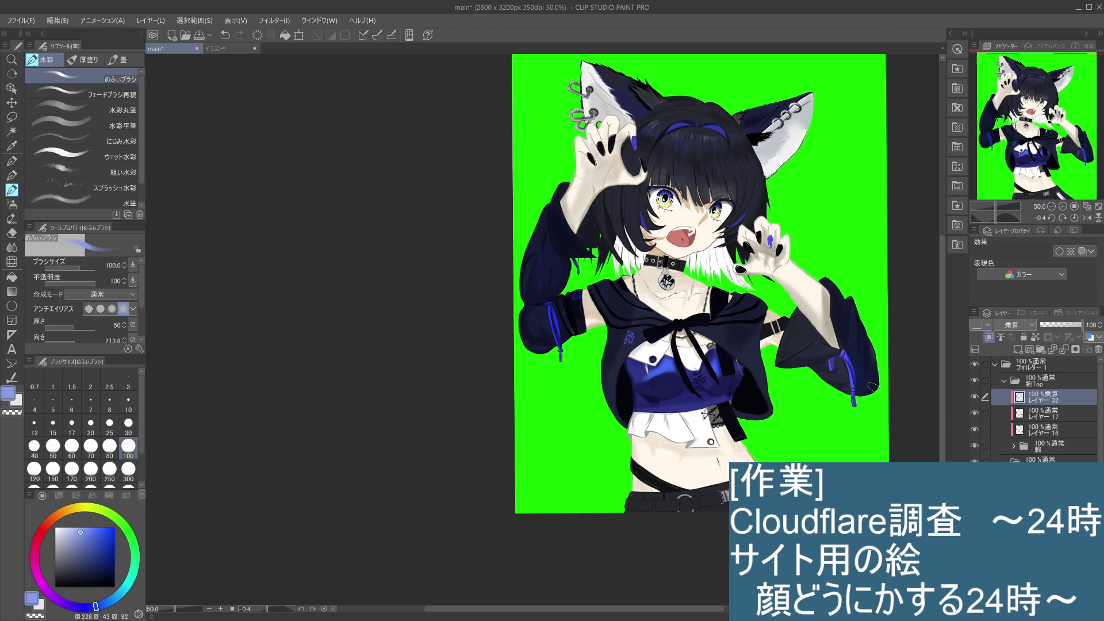
# Zoom and re-centre the illustration, then tilt the canvas view counter-clockwise
pyautogui.moveTo(849, 437); pyautogui.dragTo(846, 407)
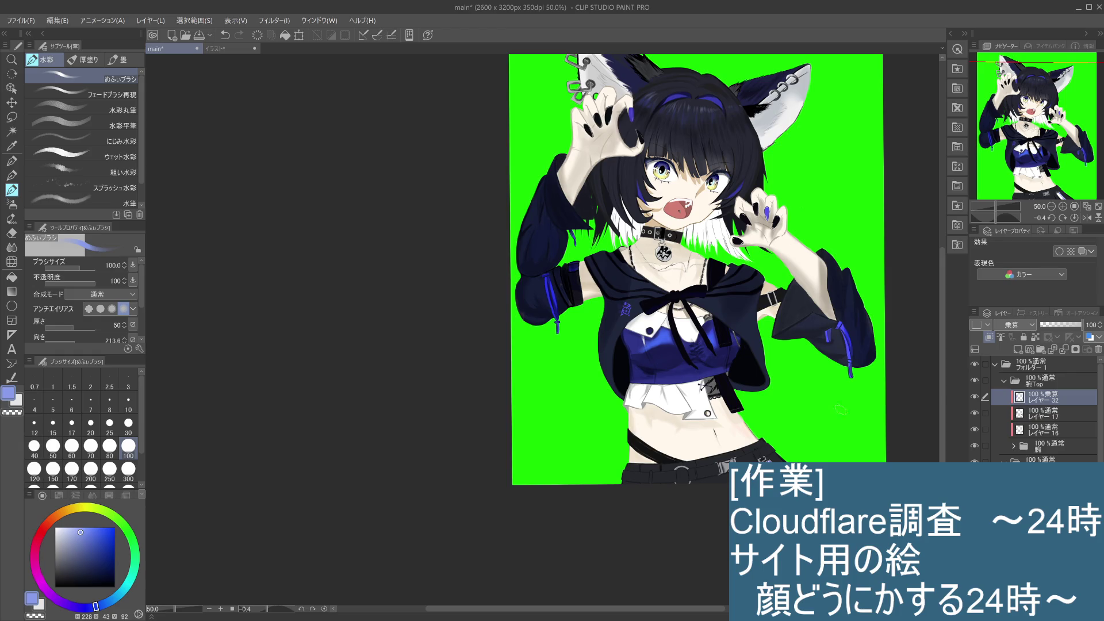
pyautogui.scroll(-2, 841, 409)
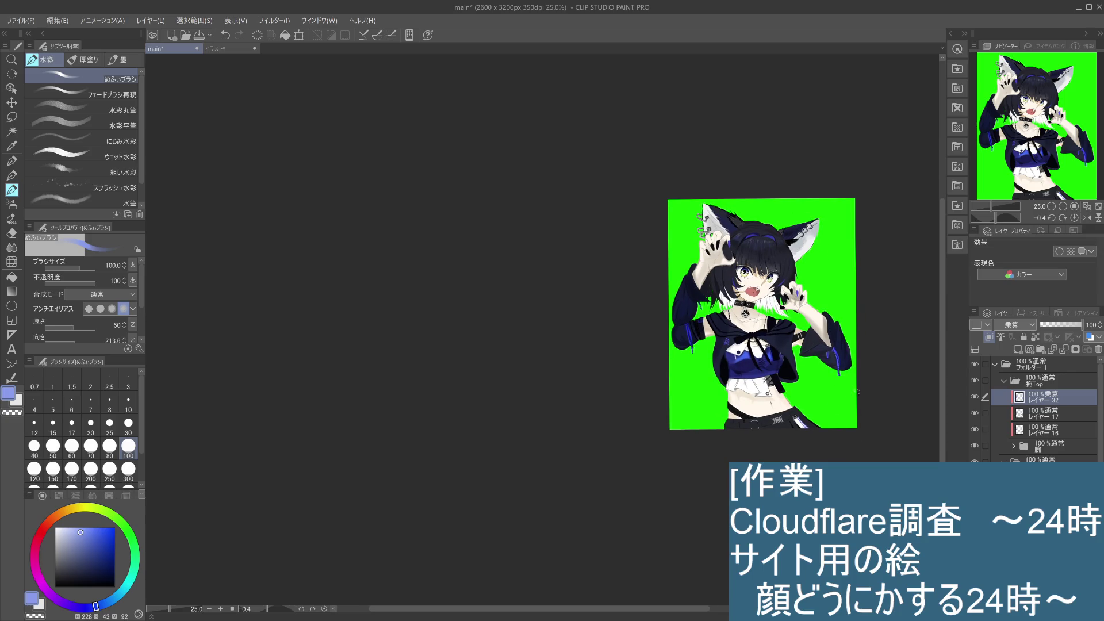
pyautogui.scroll(-1, 805, 397)
pyautogui.scroll(3, 783, 374)
pyautogui.scroll(1, 794, 386)
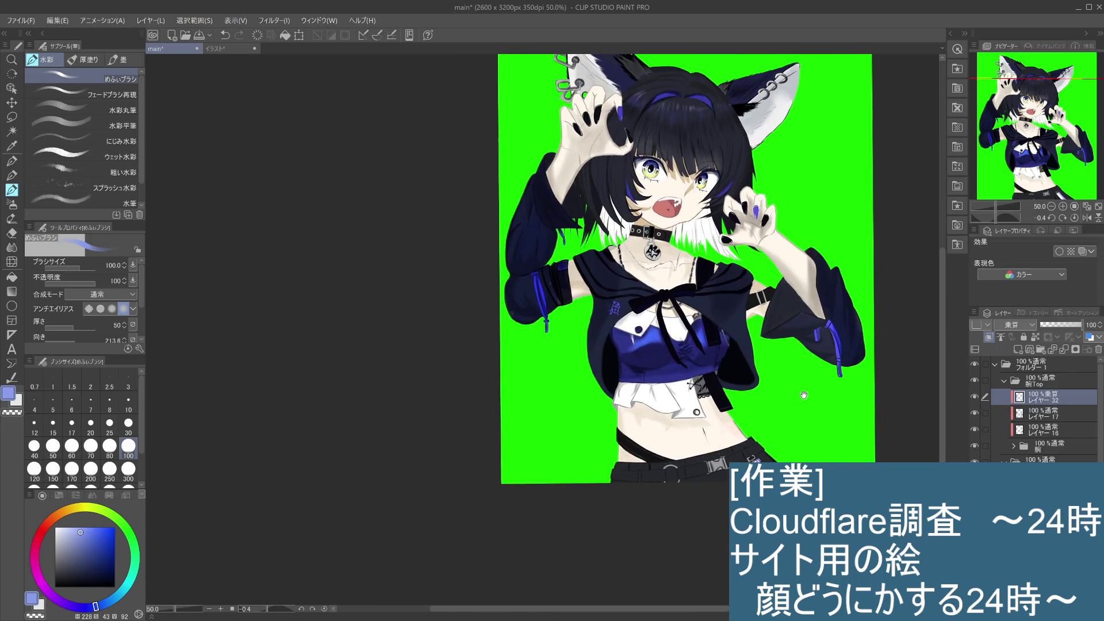
pyautogui.scroll(1, 802, 394)
pyautogui.scroll(2, 807, 392)
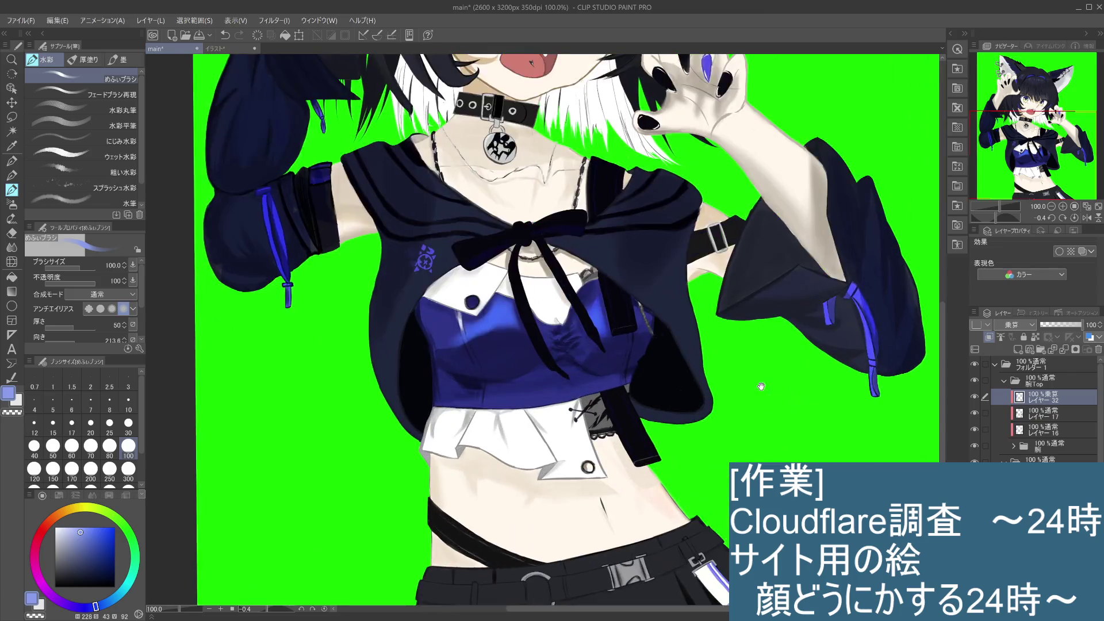
pyautogui.scroll(1, 748, 385)
pyautogui.scroll(-2, 712, 380)
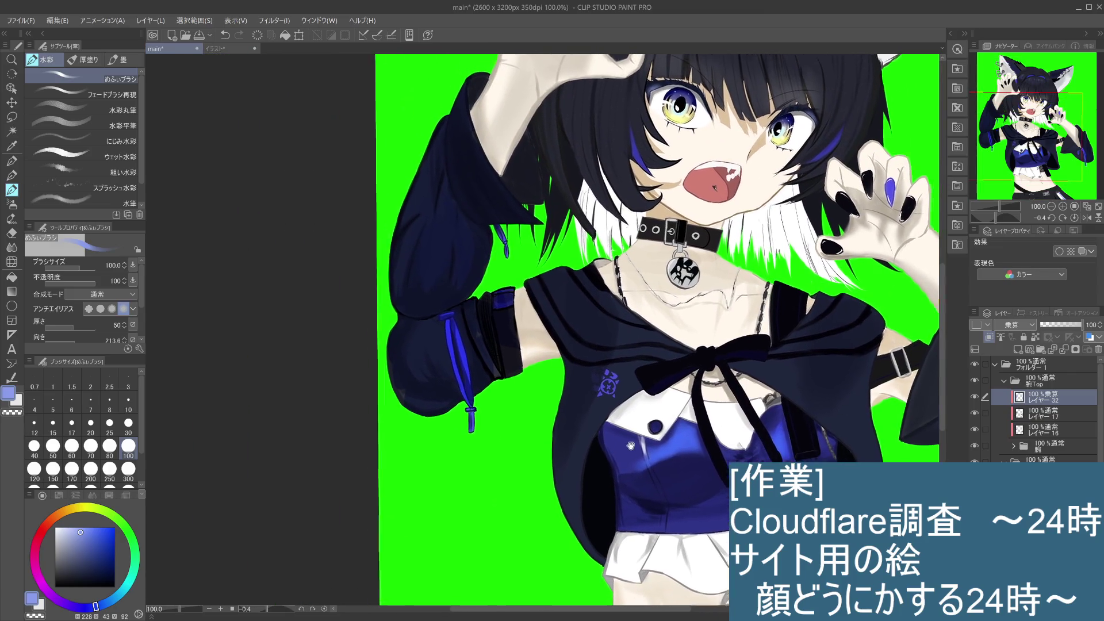
pyautogui.scroll(-1, 549, 455)
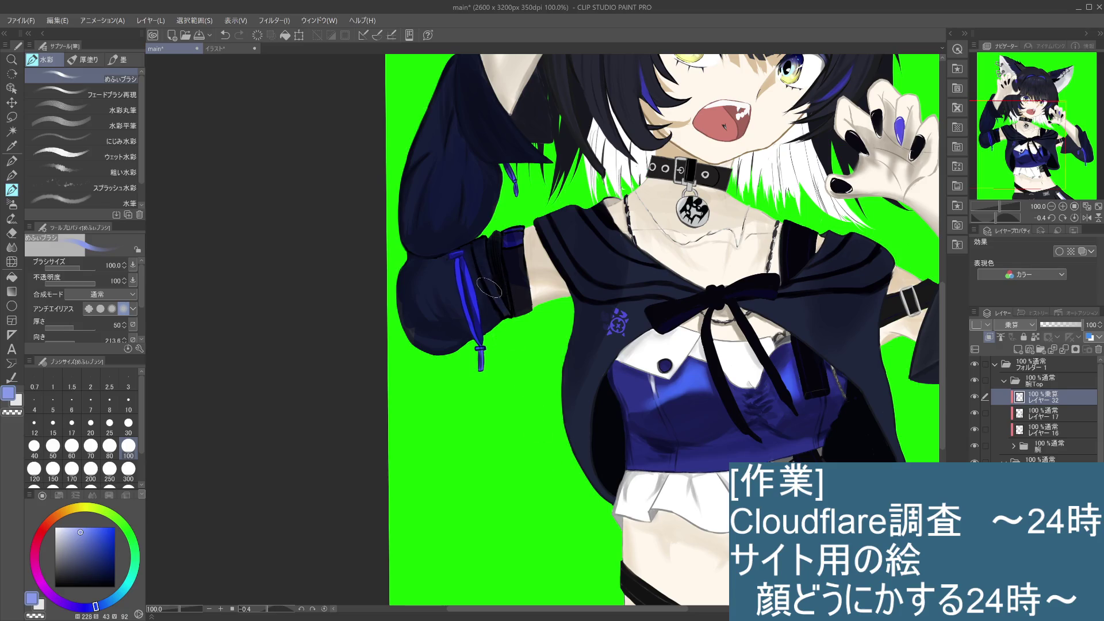
pyautogui.scroll(2, 415, 326)
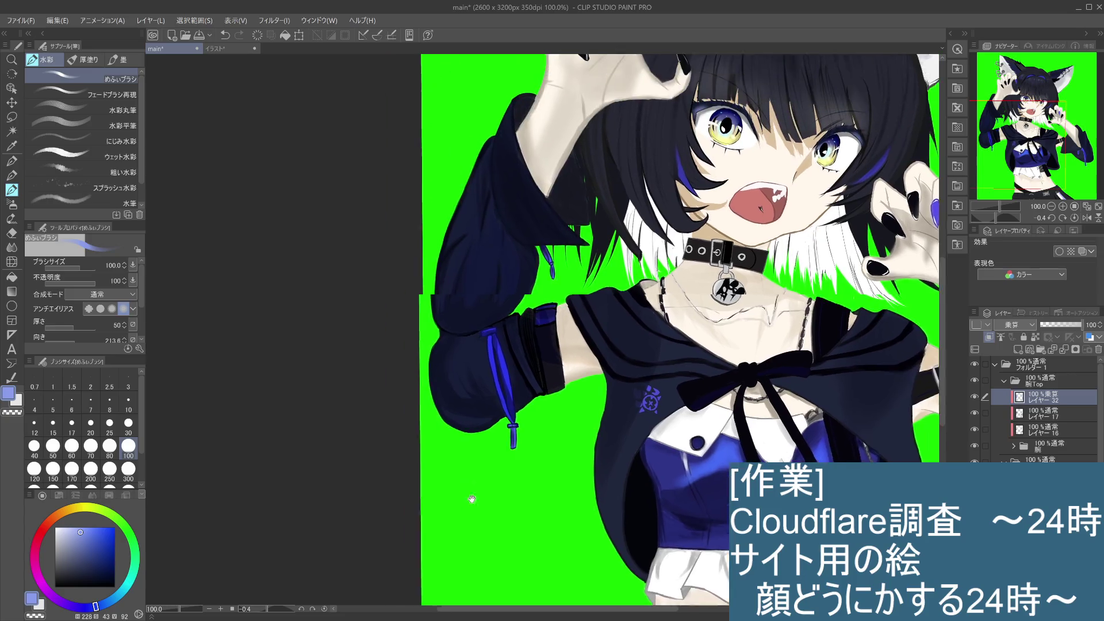
pyautogui.scroll(-3, 512, 475)
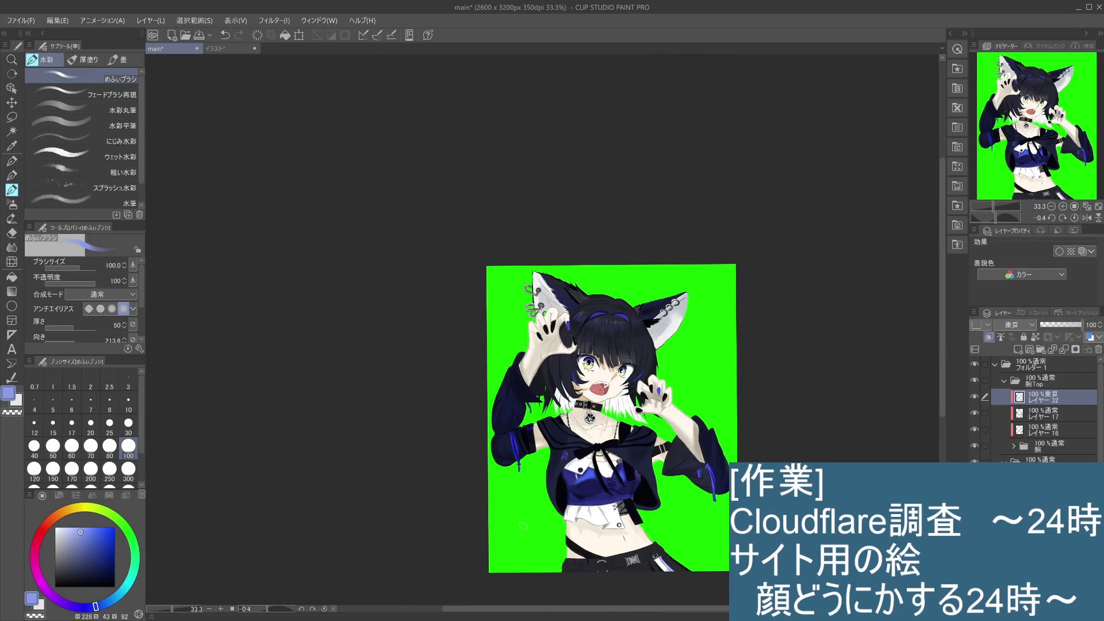
pyautogui.moveTo(500, 456)
pyautogui.mouseDown()
pyautogui.moveTo(493, 487)
pyautogui.moveTo(456, 451)
pyautogui.moveTo(478, 391)
pyautogui.mouseUp()
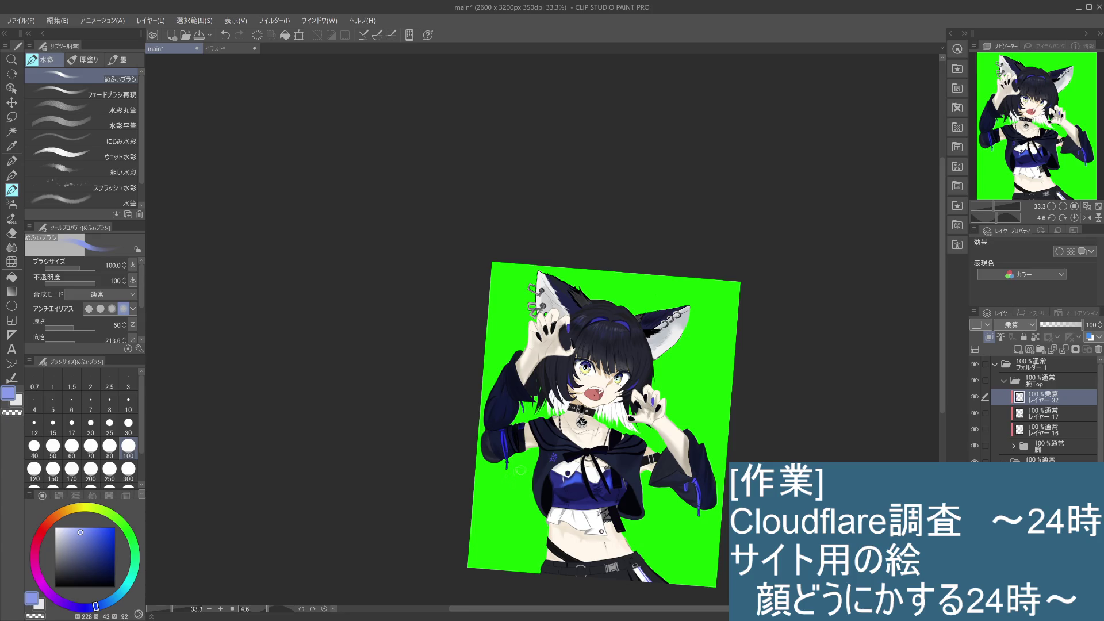
# Shade along the left sleeve edge, undoing and repainting strokes until darker
pyautogui.scroll(1, 521, 470)
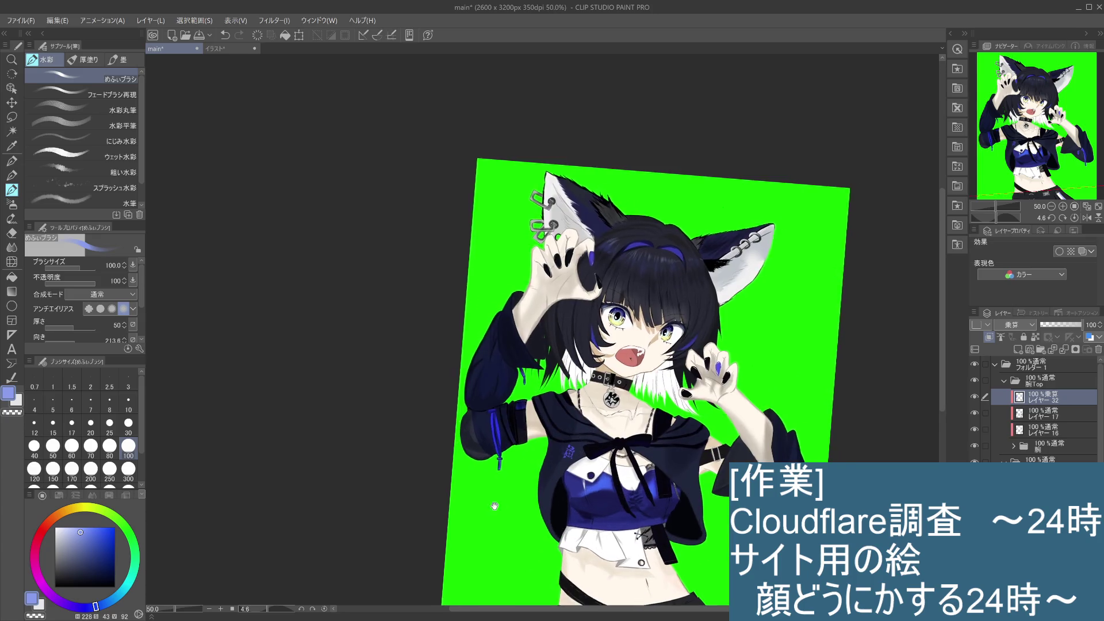
pyautogui.hotkey('ctrl', 'z')
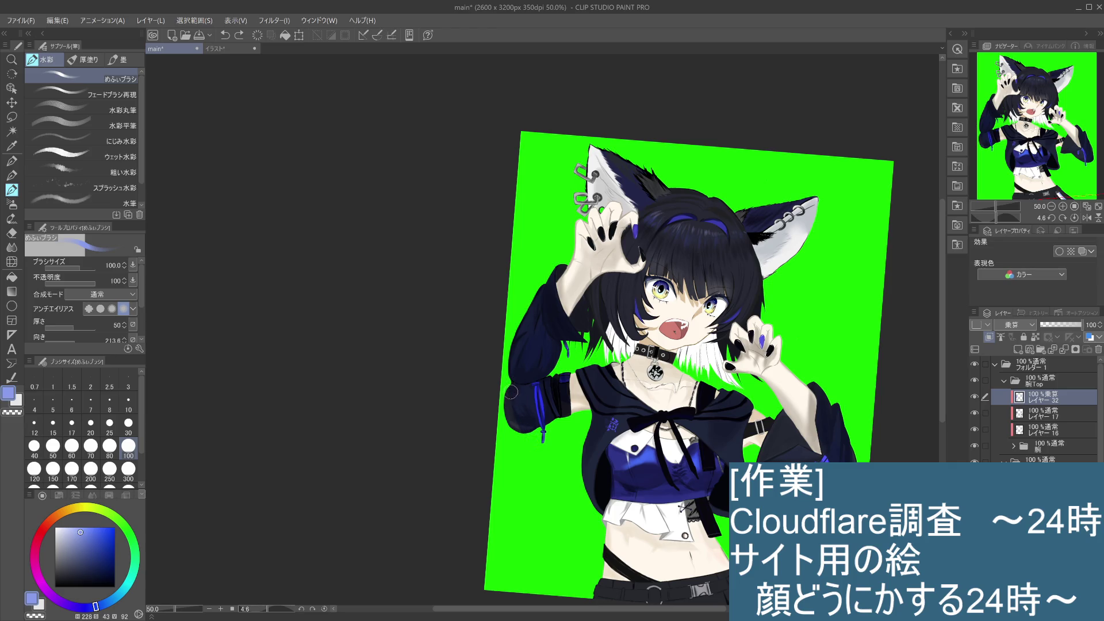
pyautogui.moveTo(529, 463); pyautogui.dragTo(499, 381)
pyautogui.scroll(-2, 566, 496)
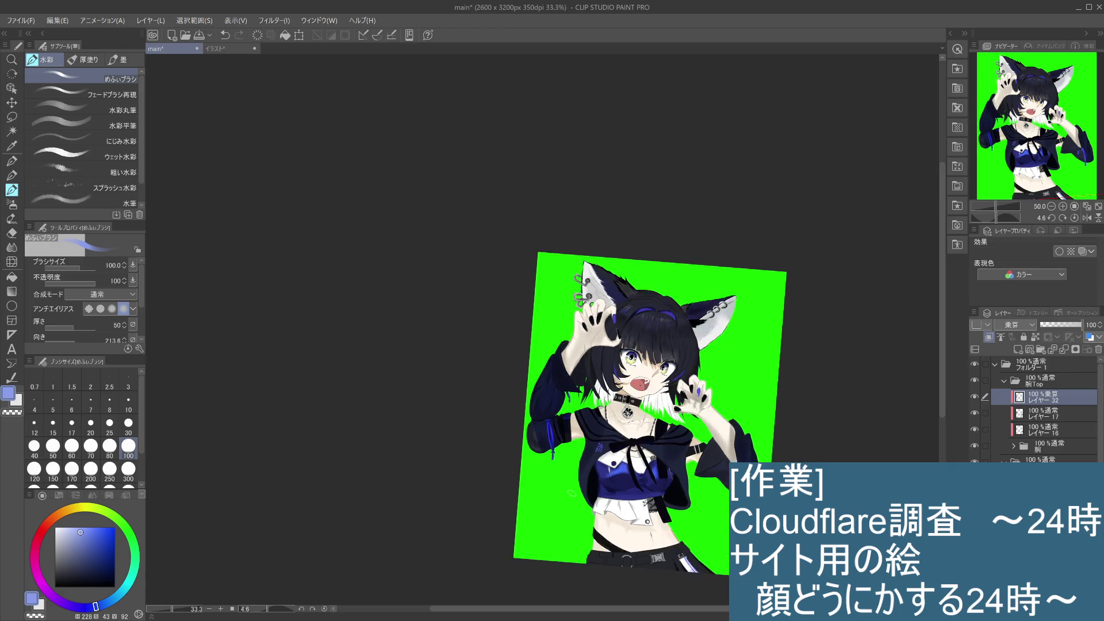
pyautogui.scroll(1, 570, 496)
pyautogui.hotkey('ctrl', 'z')
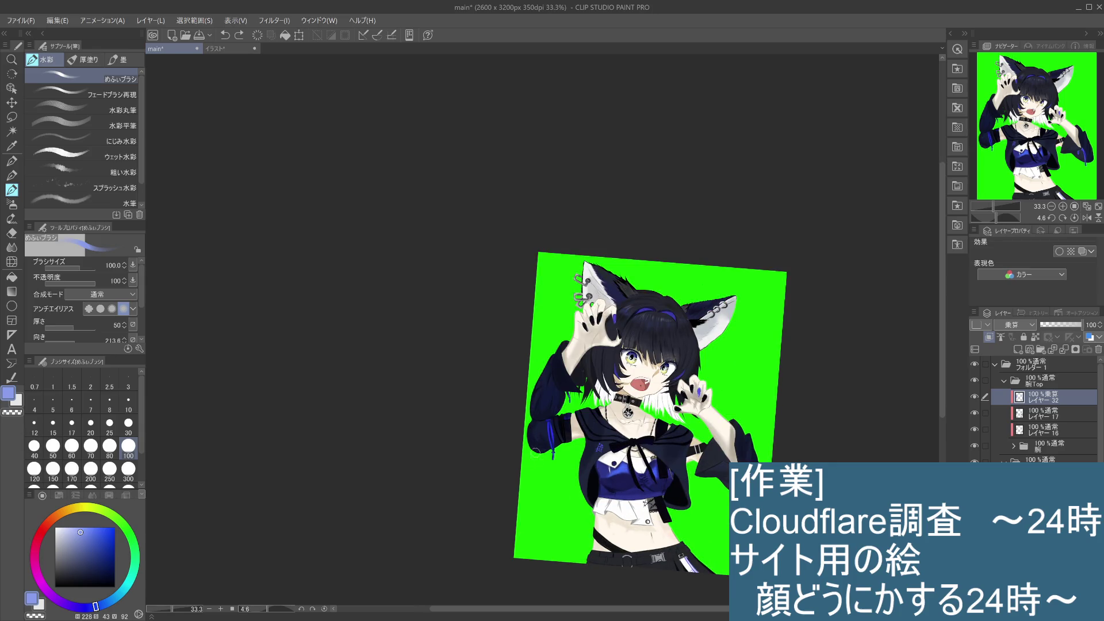
pyautogui.moveTo(533, 453); pyautogui.dragTo(541, 441)
# Darken the left sleeve's cuff with a redone stroke along its edge
pyautogui.scroll(2, 552, 490)
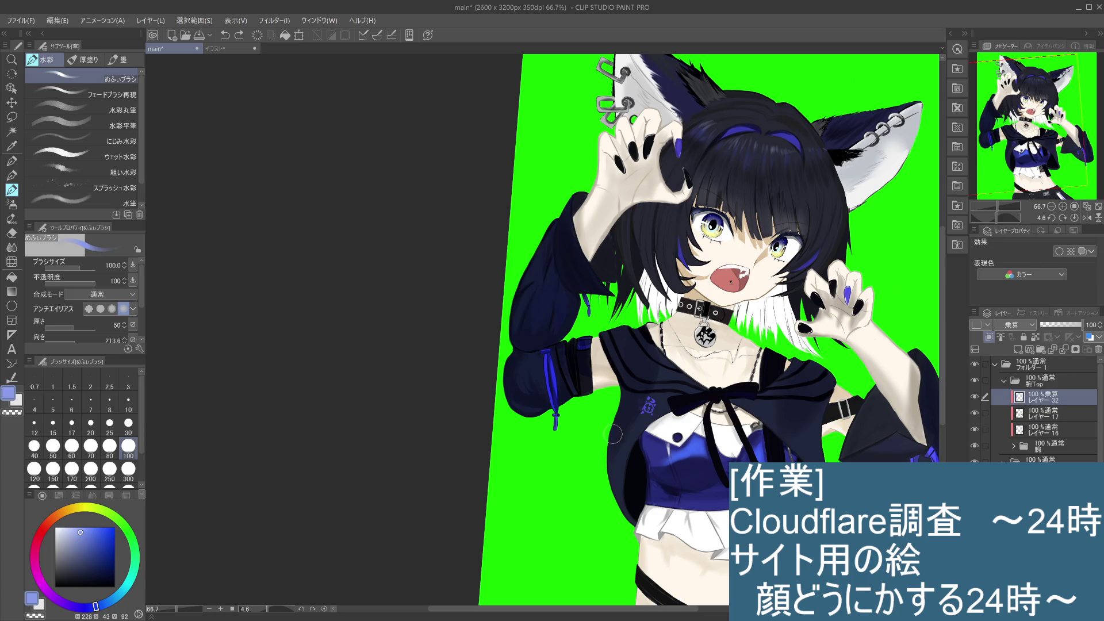
pyautogui.moveTo(552, 361); pyautogui.dragTo(567, 368)
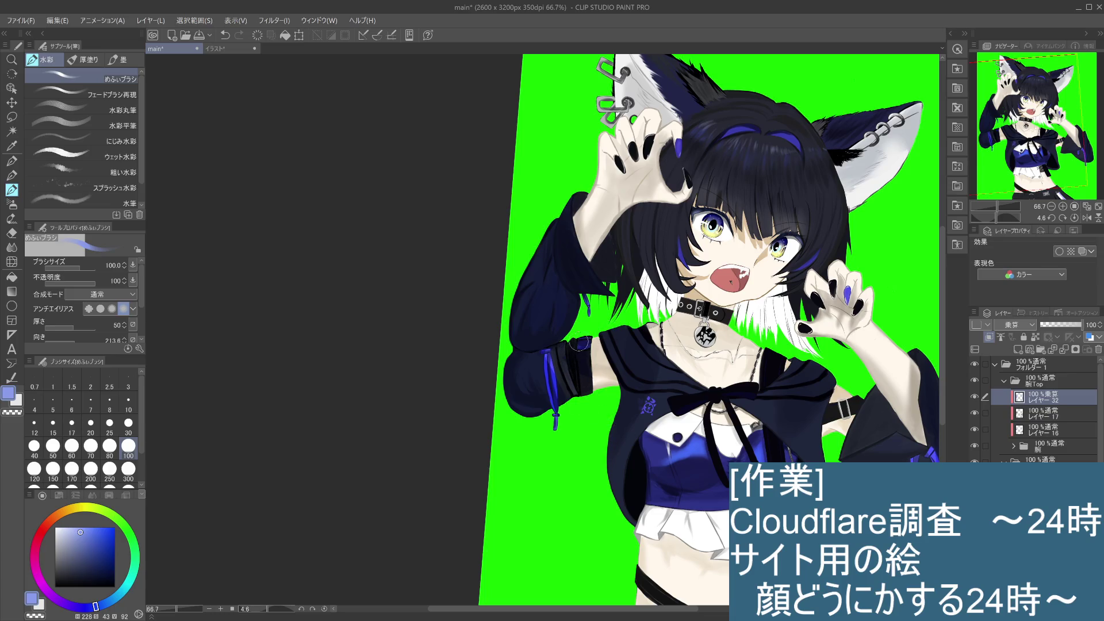
pyautogui.scroll(-2, 626, 426)
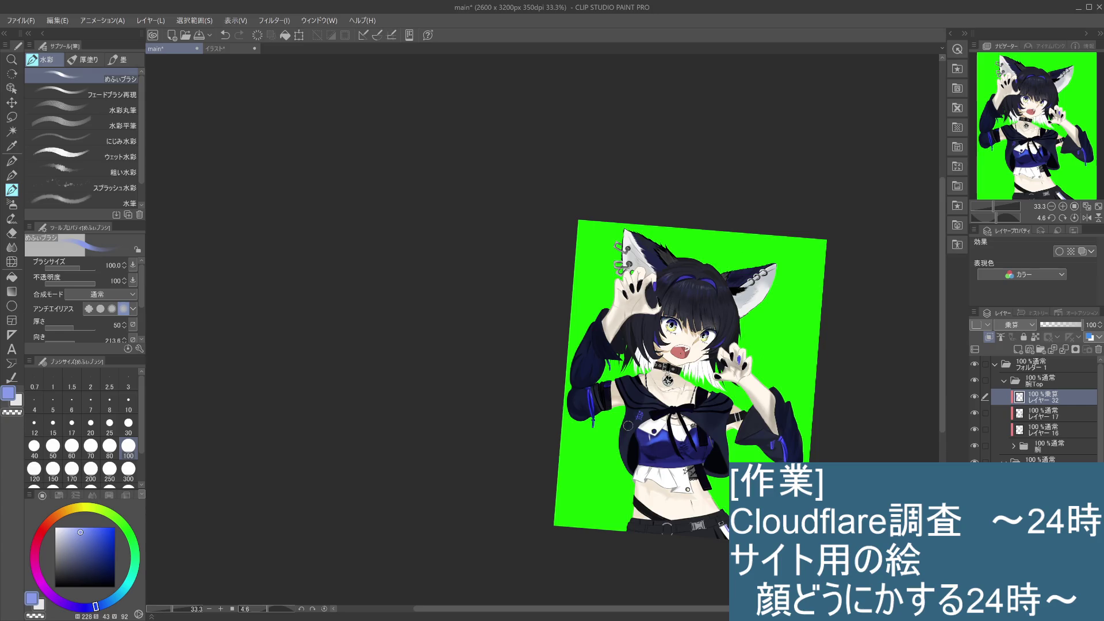
pyautogui.scroll(2, 627, 426)
pyautogui.hotkey('ctrl', 'z')
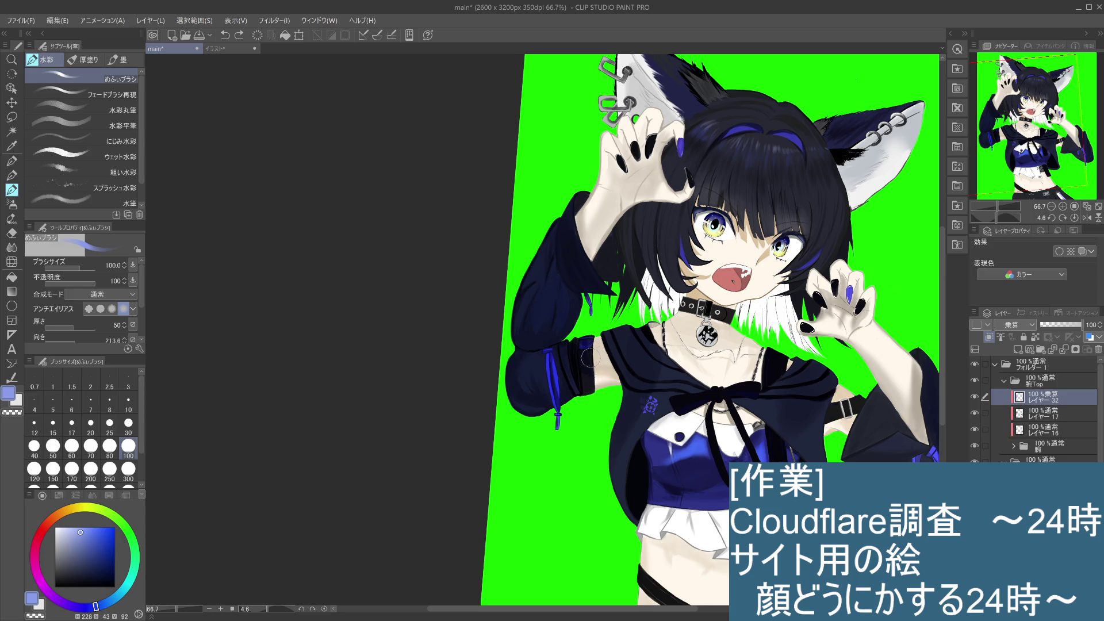
pyautogui.moveTo(585, 377); pyautogui.dragTo(566, 399)
pyautogui.scroll(-1, 592, 364)
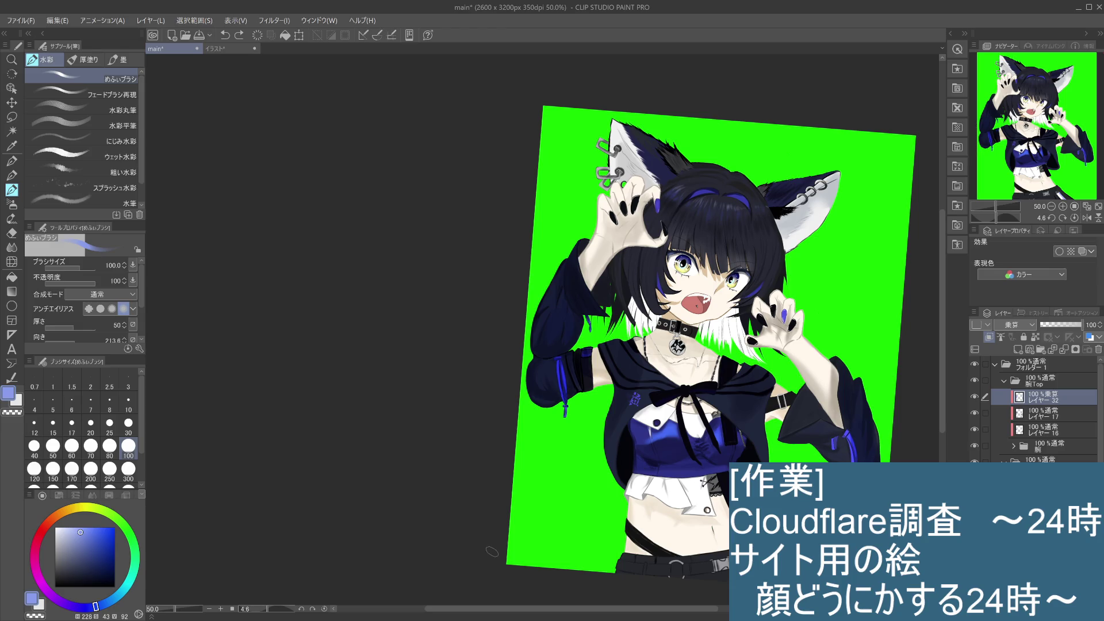
pyautogui.scroll(1, 492, 552)
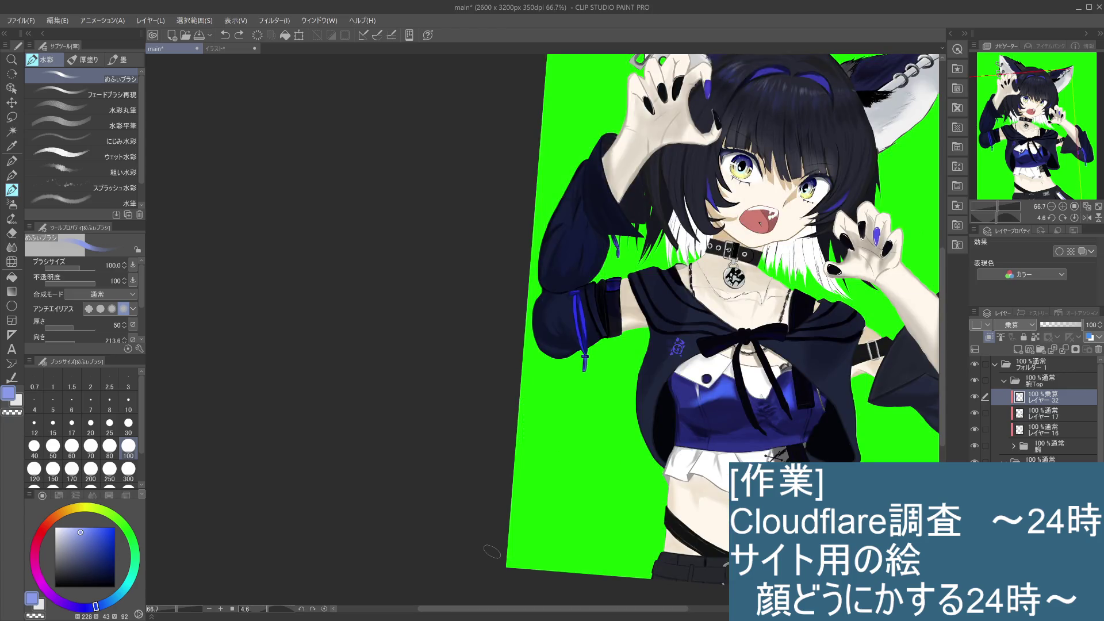
pyautogui.scroll(-1, 493, 552)
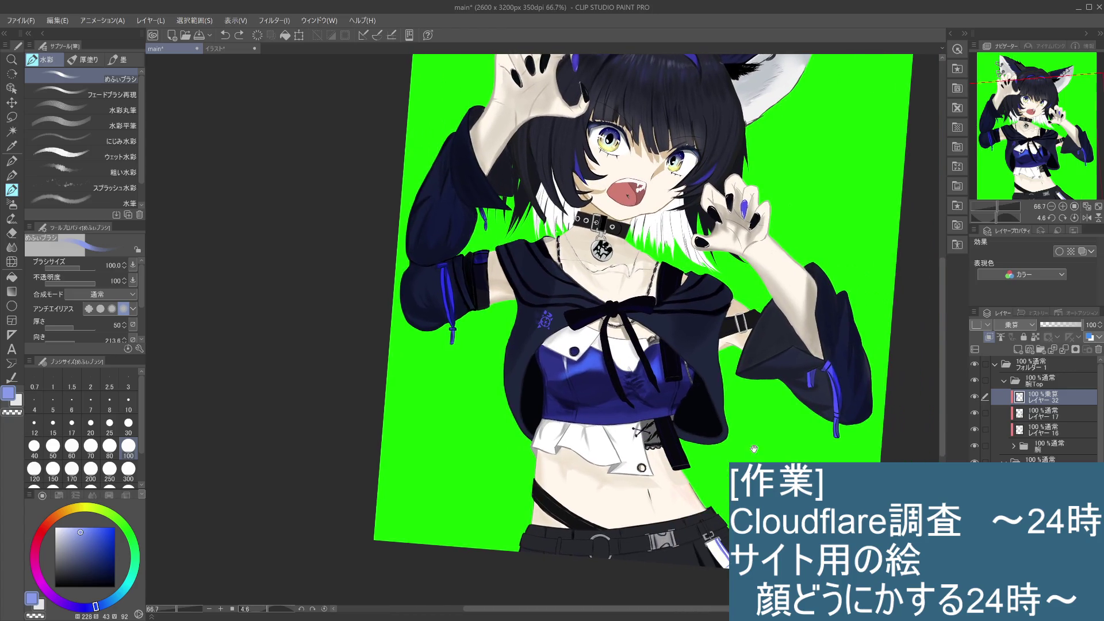
pyautogui.scroll(-2, 754, 448)
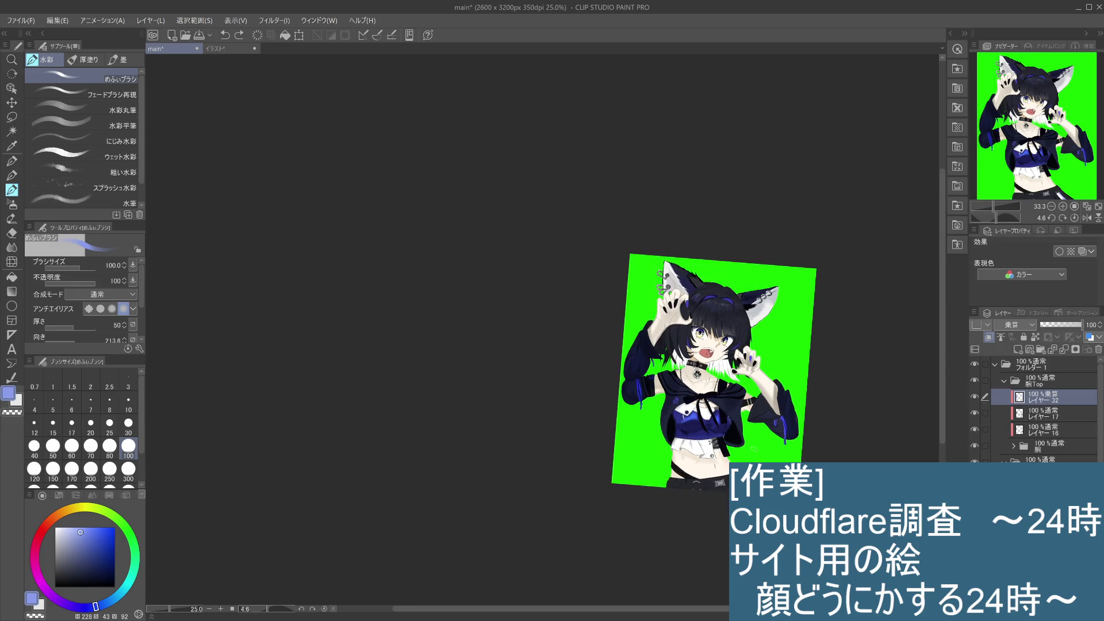
pyautogui.scroll(2, 755, 449)
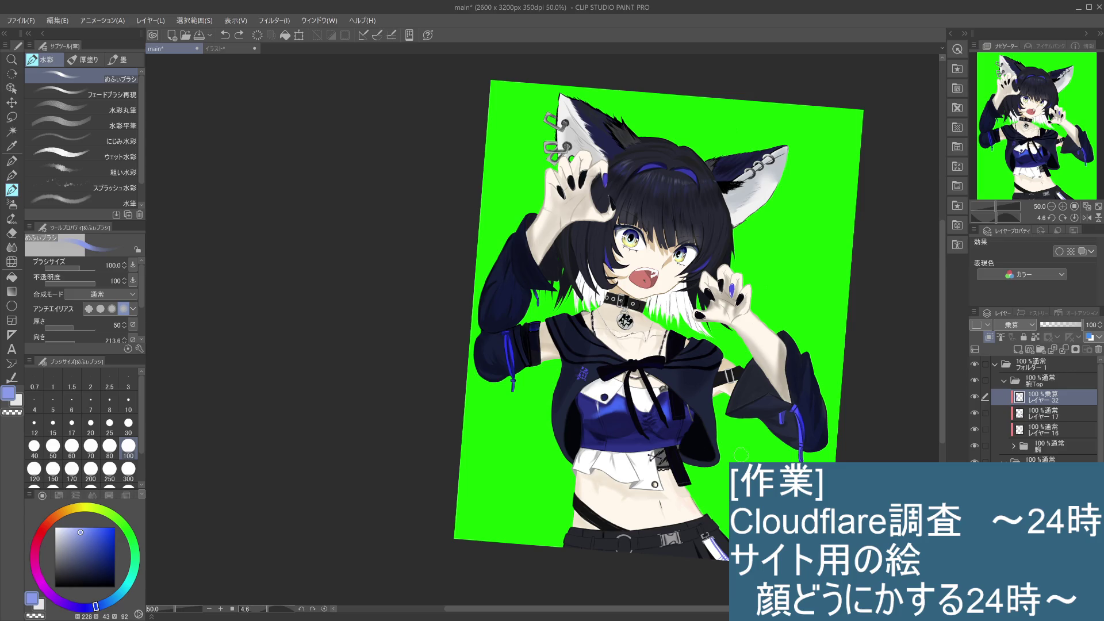
pyautogui.click(1005, 381)
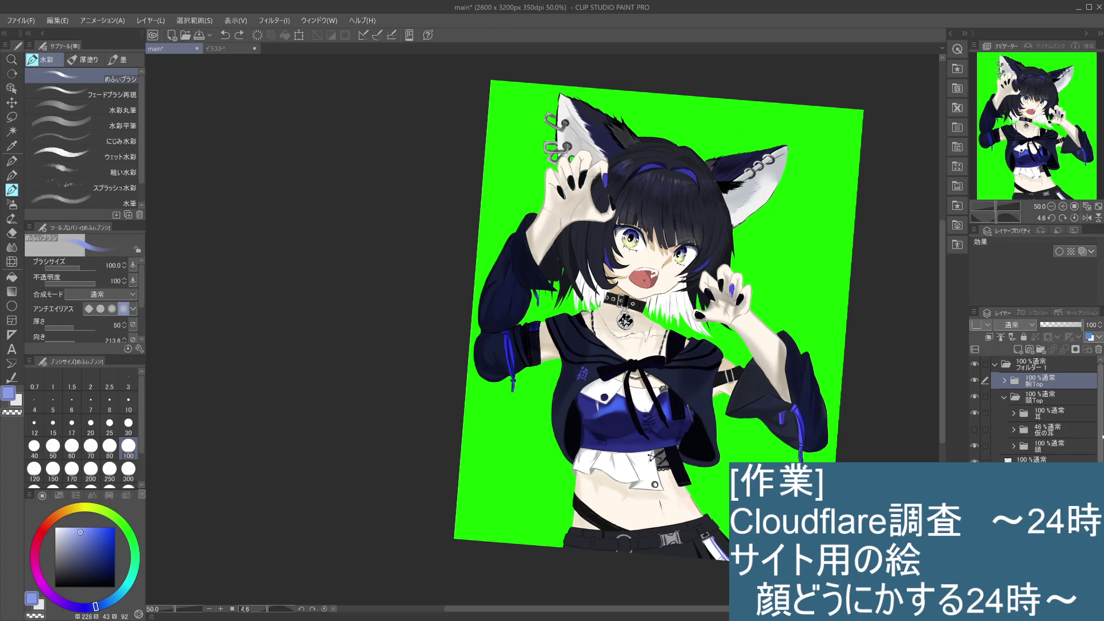
# Collapse the 首 layer folder and briefly hide then show the 頭 layer
pyautogui.scroll(-5, 1090, 453)
pyautogui.click(1014, 436)
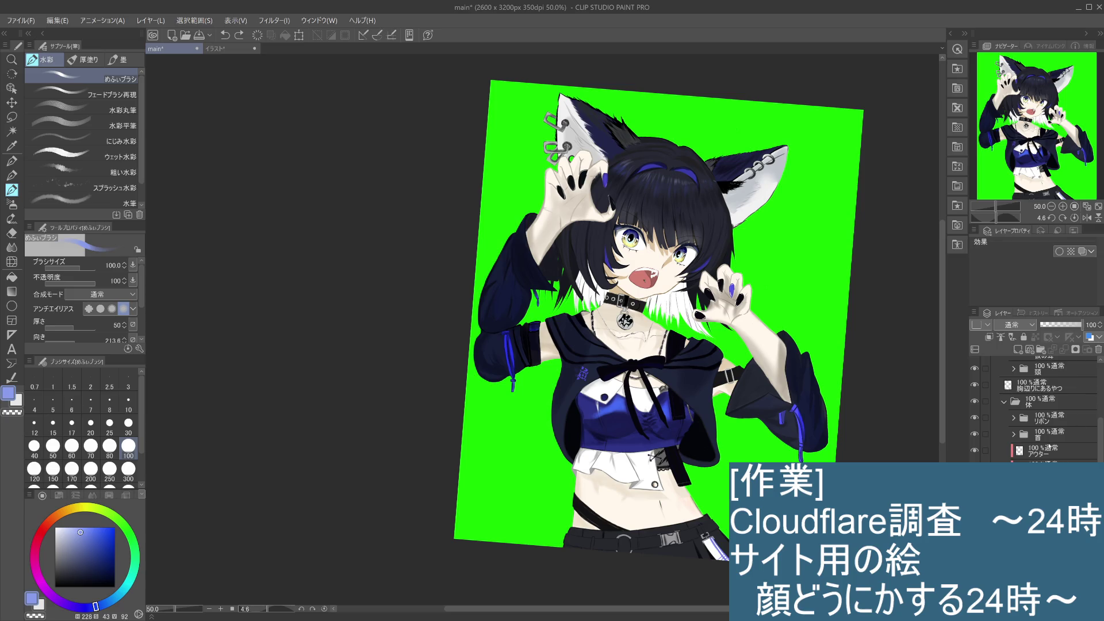
pyautogui.scroll(5, 1035, 430)
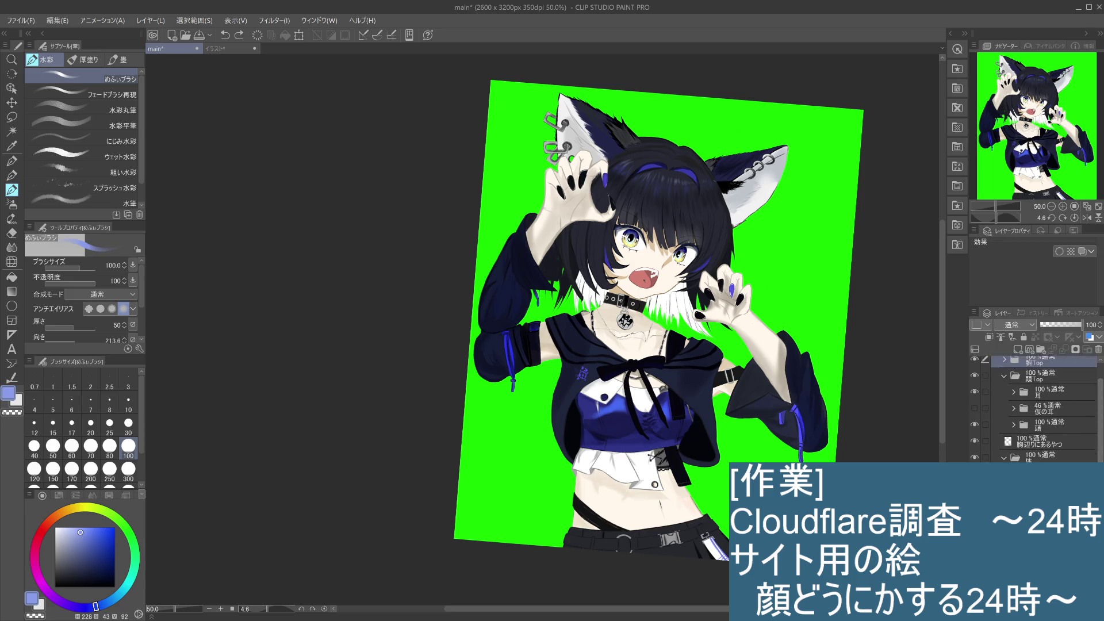
pyautogui.click(975, 447)
pyautogui.click(975, 447)
# Expand the 頭 folder, select its child layer, then select レイヤー22 in 髪
pyautogui.click(1012, 447)
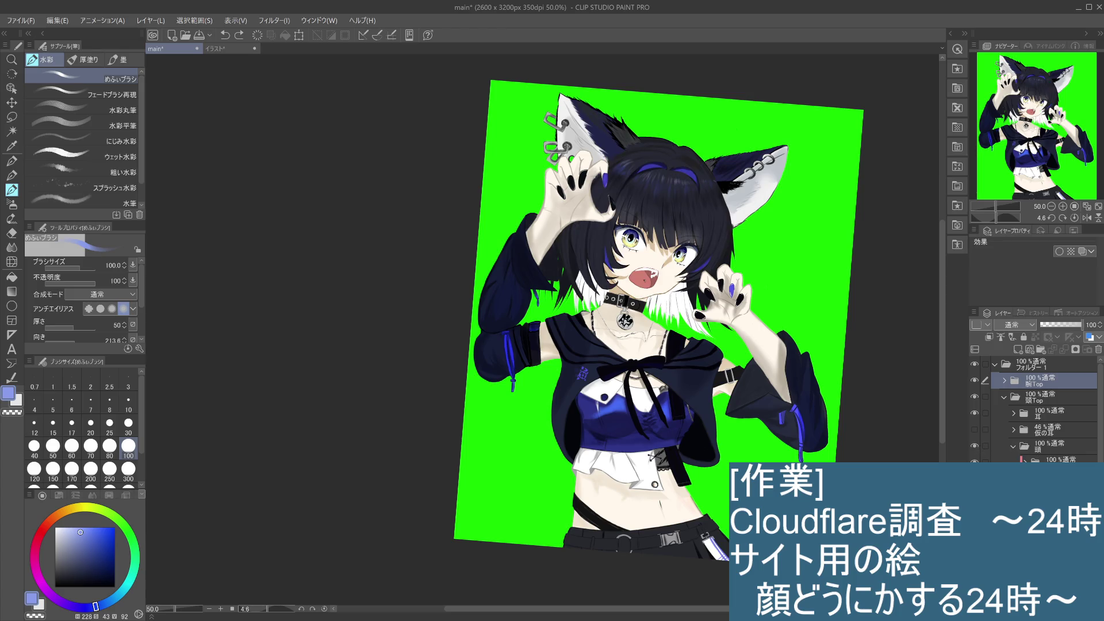
pyautogui.click(1059, 460)
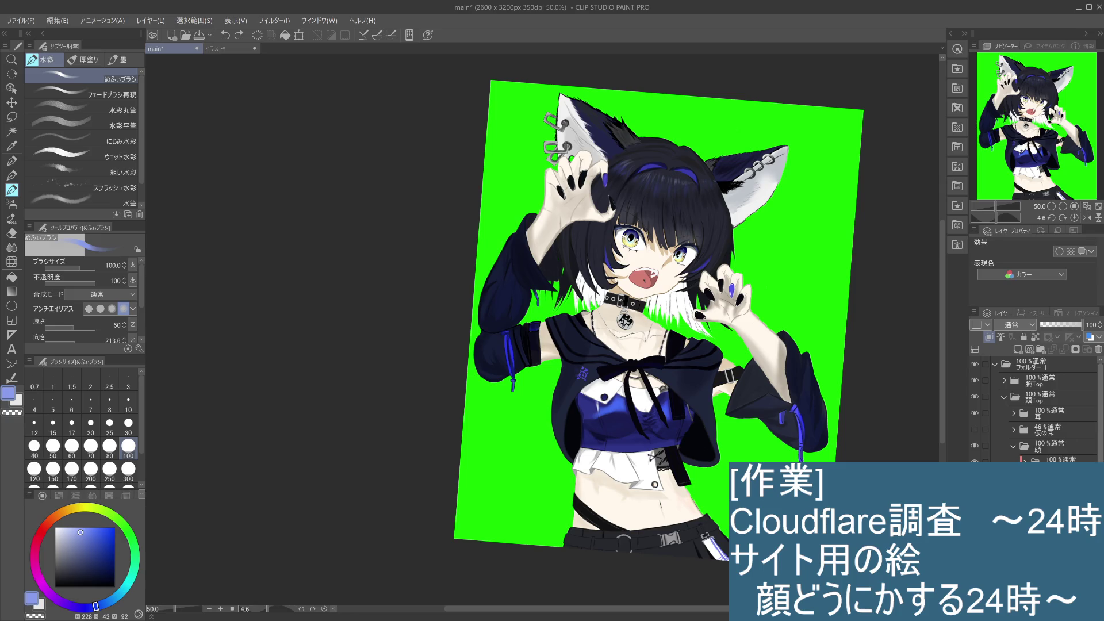
pyautogui.scroll(-10, 1086, 454)
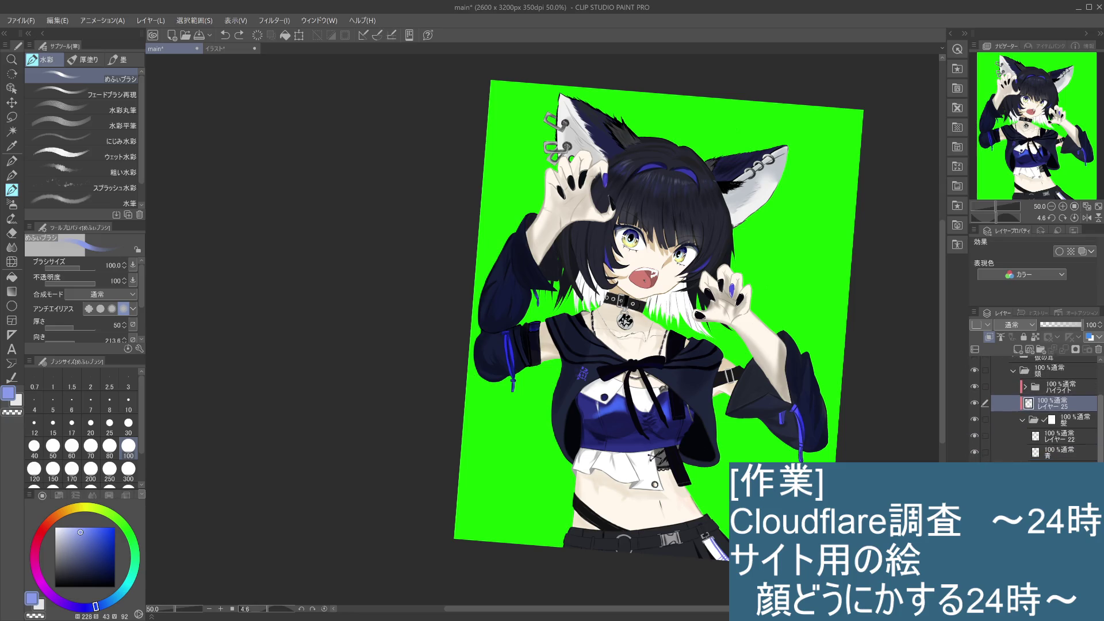
pyautogui.click(1030, 416)
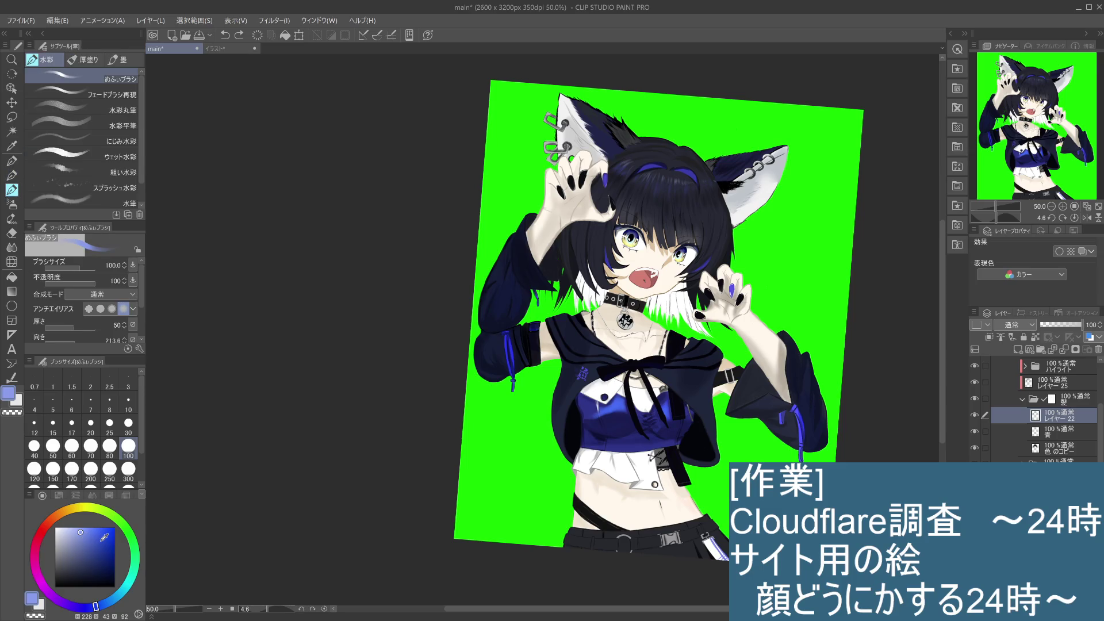
# Sample the hair's dark navy, set brush size 25, and paint a faint stroke on the hair
pyautogui.keyDown('alt'); pyautogui.click(698, 185); pyautogui.keyUp('alt')
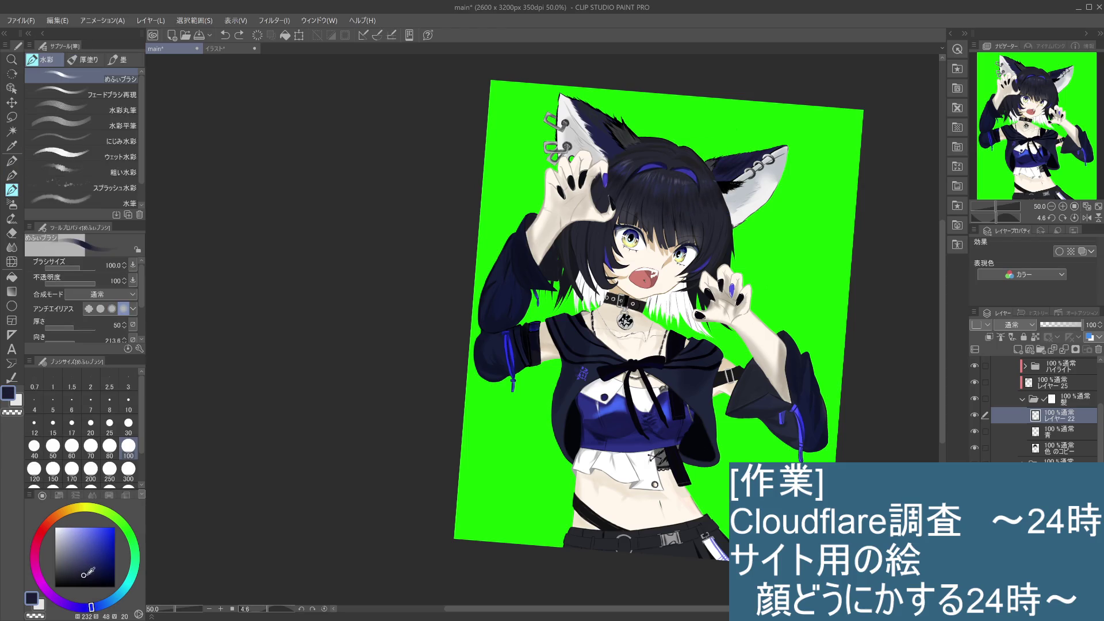
pyautogui.click(109, 424)
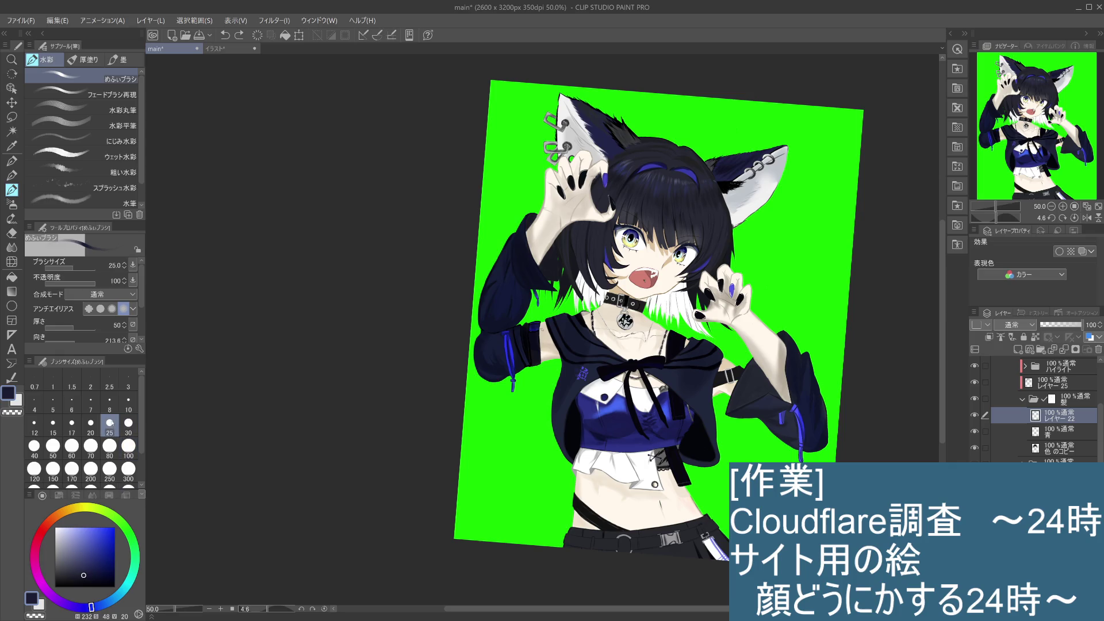
pyautogui.scroll(1, 558, 422)
pyautogui.scroll(1, 558, 422)
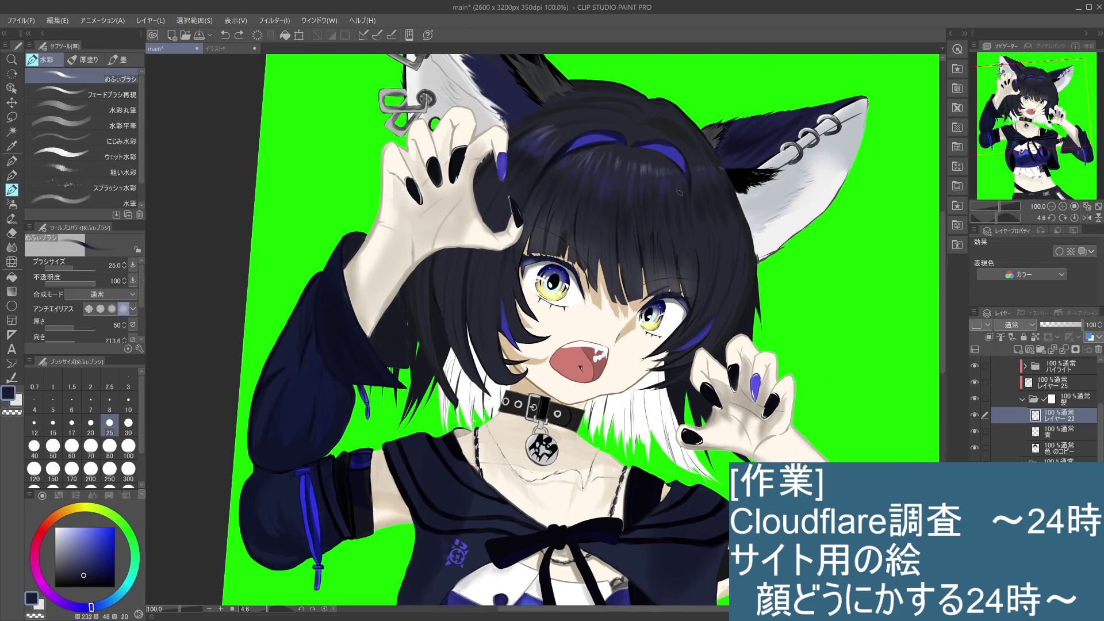
pyautogui.keyDown('alt'); pyautogui.click(695, 181); pyautogui.keyUp('alt')
pyautogui.click(695, 181)
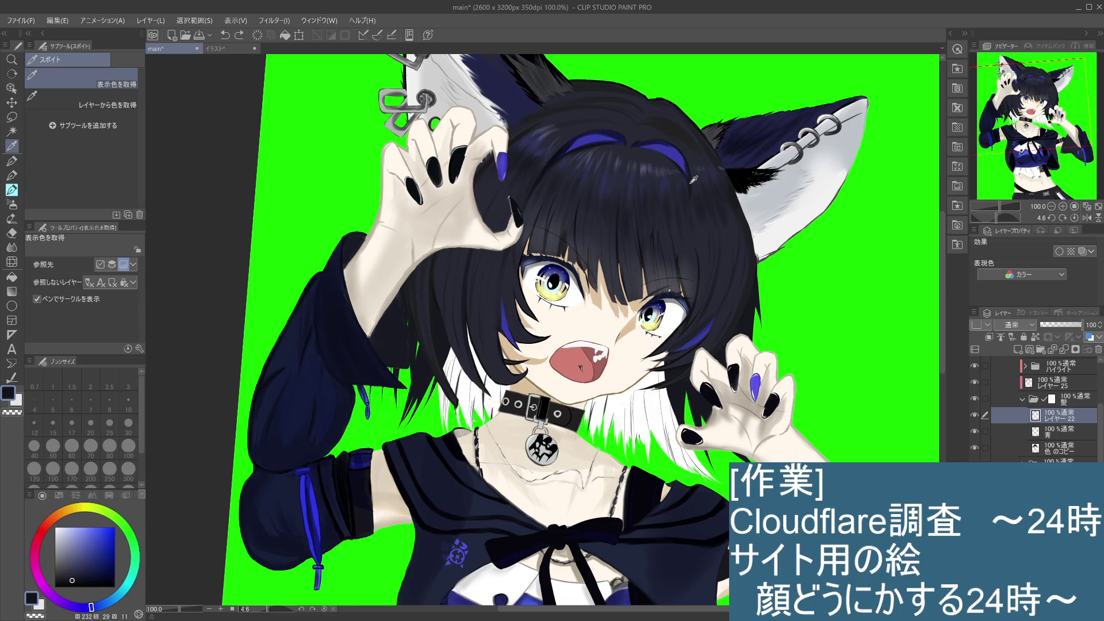
pyautogui.click(12, 190)
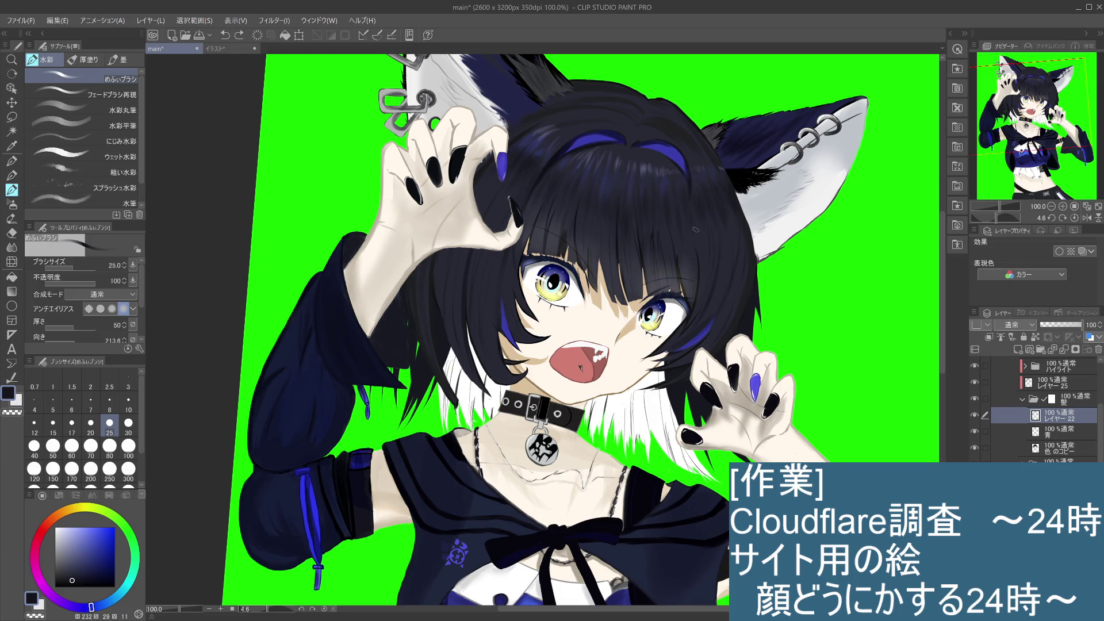
pyautogui.moveTo(693, 198); pyautogui.dragTo(696, 247)
pyautogui.scroll(-3, 694, 237)
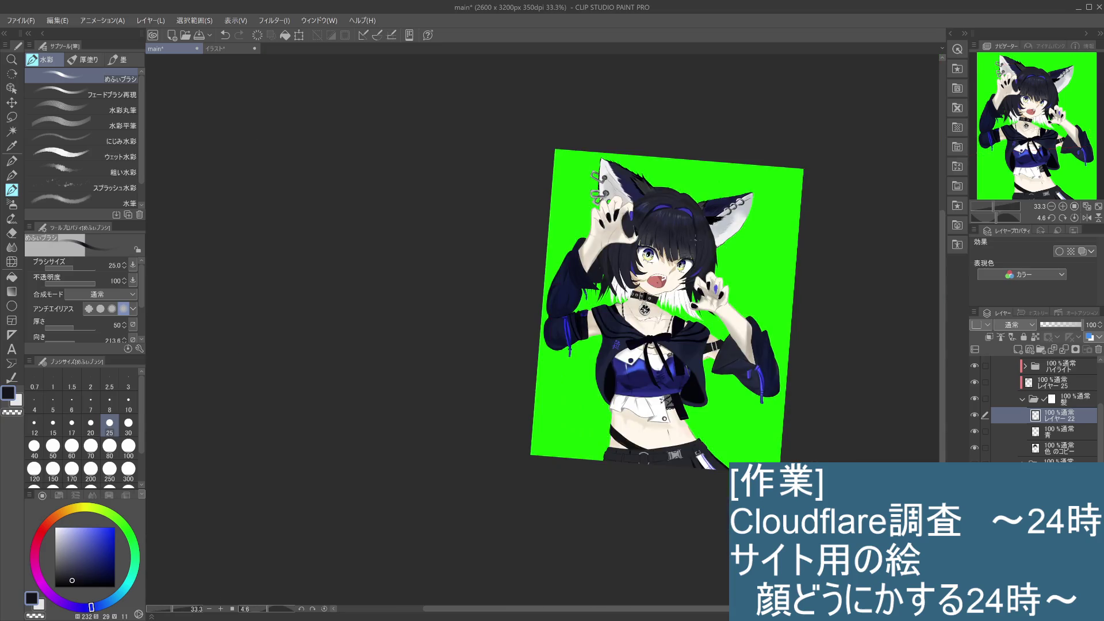
# Zoom into the upper body and toggle undo/redo repeatedly to compare the hair stroke
pyautogui.scroll(2, 799, 401)
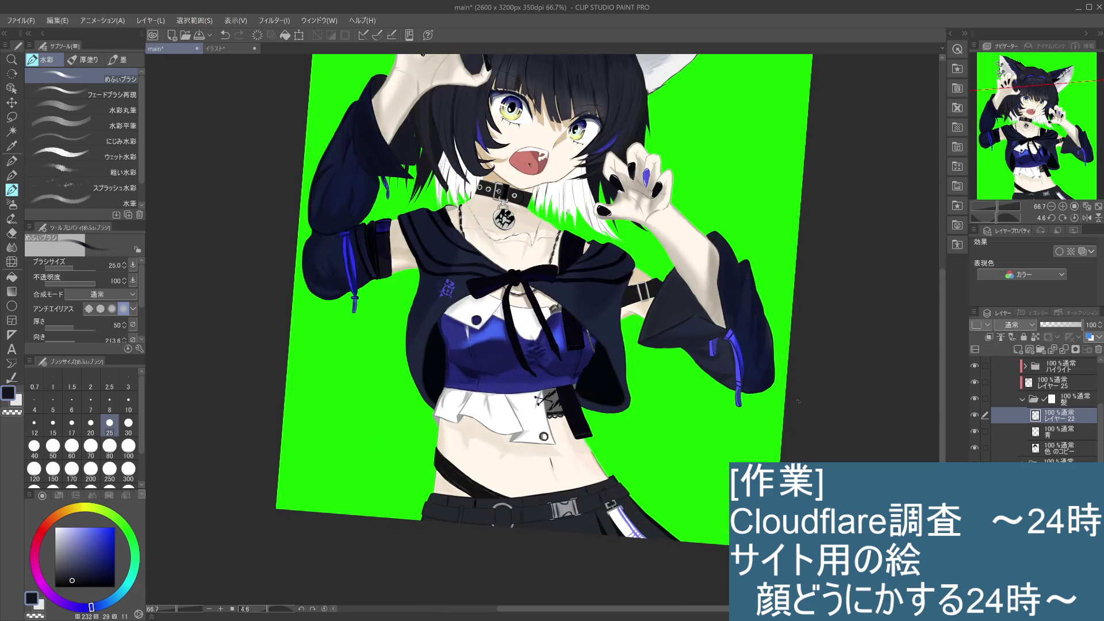
pyautogui.scroll(-1, 799, 401)
pyautogui.moveTo(792, 267); pyautogui.dragTo(794, 384)
pyautogui.scroll(1, 752, 375)
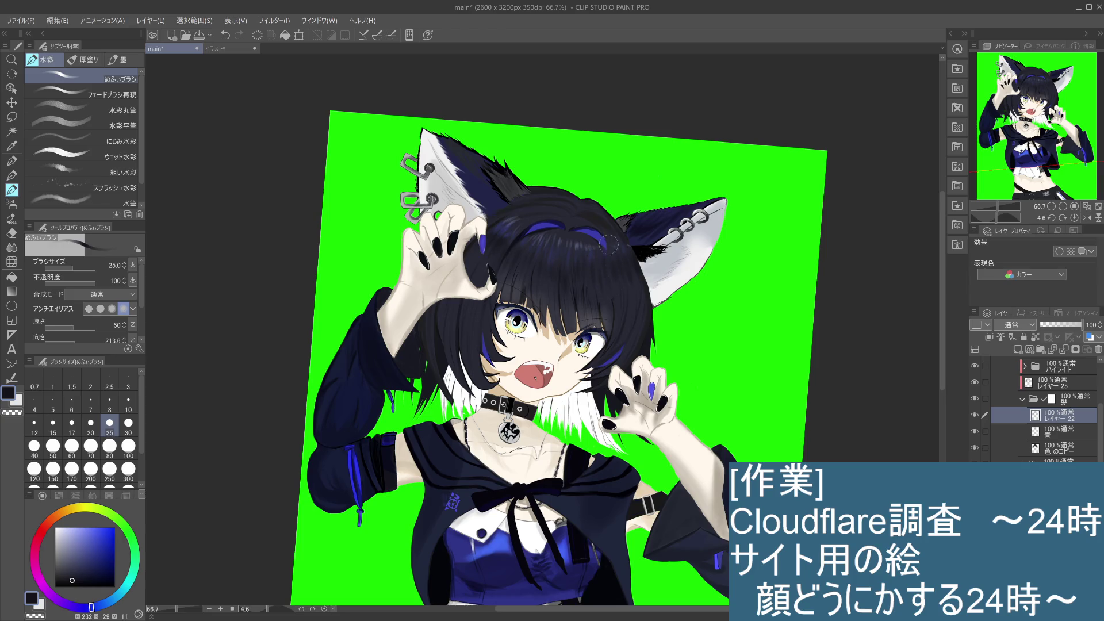
pyautogui.hotkey('ctrl', 'z')
pyautogui.hotkey('ctrl', 'y')
pyautogui.hotkey('ctrl', 'z')
pyautogui.hotkey('ctrl', 'y')
pyautogui.hotkey('ctrl', 'z')
pyautogui.hotkey('ctrl', 'y')
pyautogui.hotkey('ctrl', 'z')
pyautogui.hotkey('ctrl', 'y')
# Set the paint colour to pure black, undo the latest stroke, and reposition the view
pyautogui.click(75, 590)
pyautogui.hotkey('ctrl', 'z')
pyautogui.scroll(-3, 606, 266)
pyautogui.scroll(2, 783, 377)
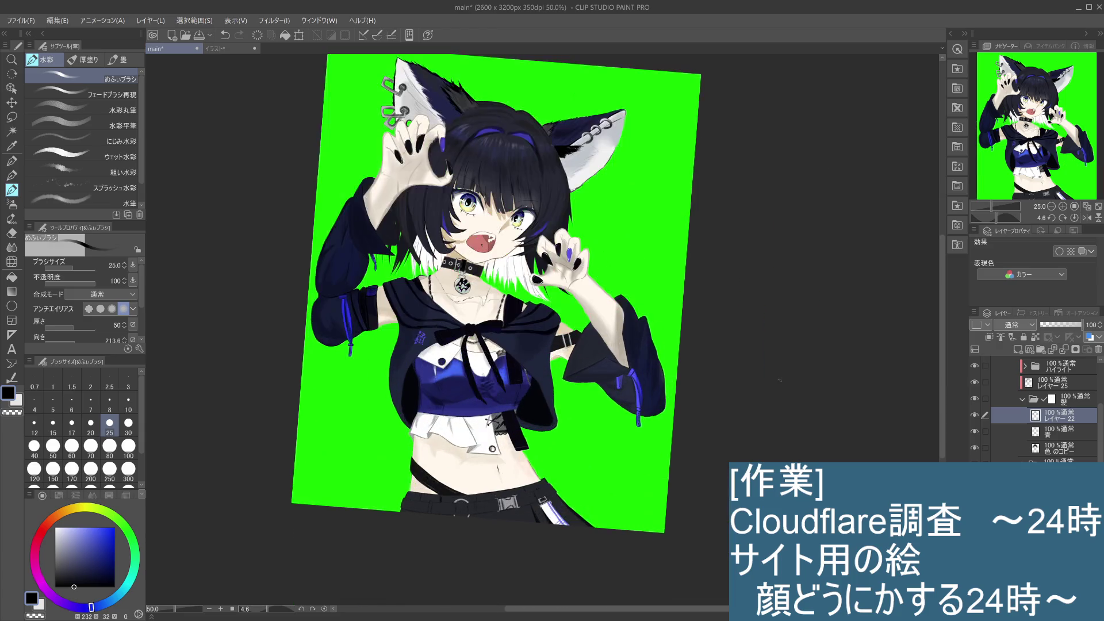
pyautogui.moveTo(732, 342); pyautogui.dragTo(835, 427)
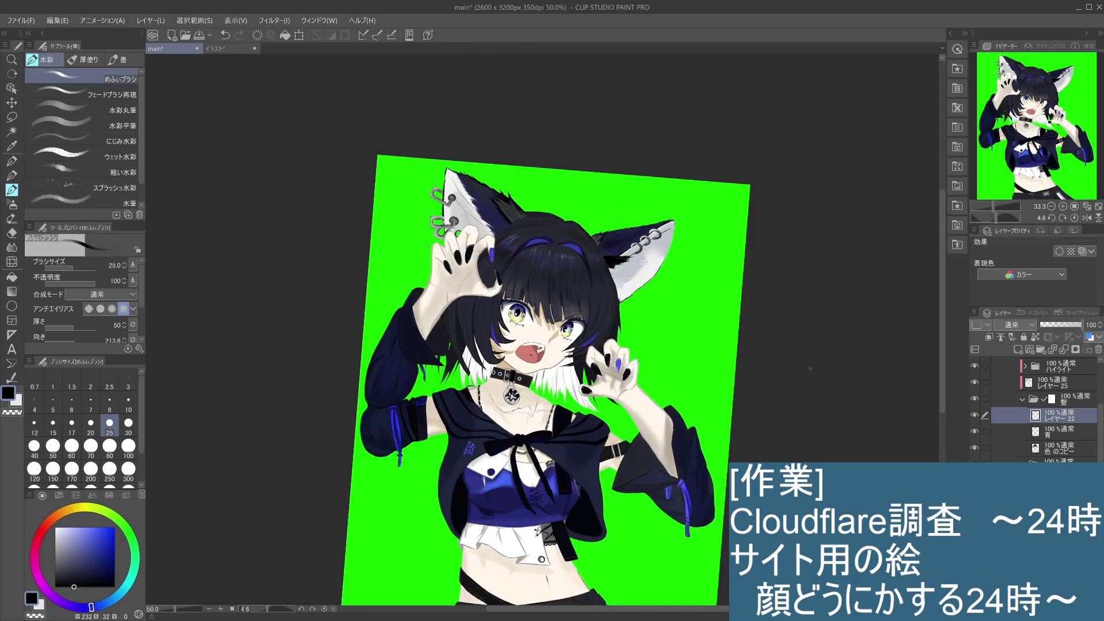
pyautogui.moveTo(813, 387); pyautogui.dragTo(869, 394)
pyautogui.scroll(-2, 869, 394)
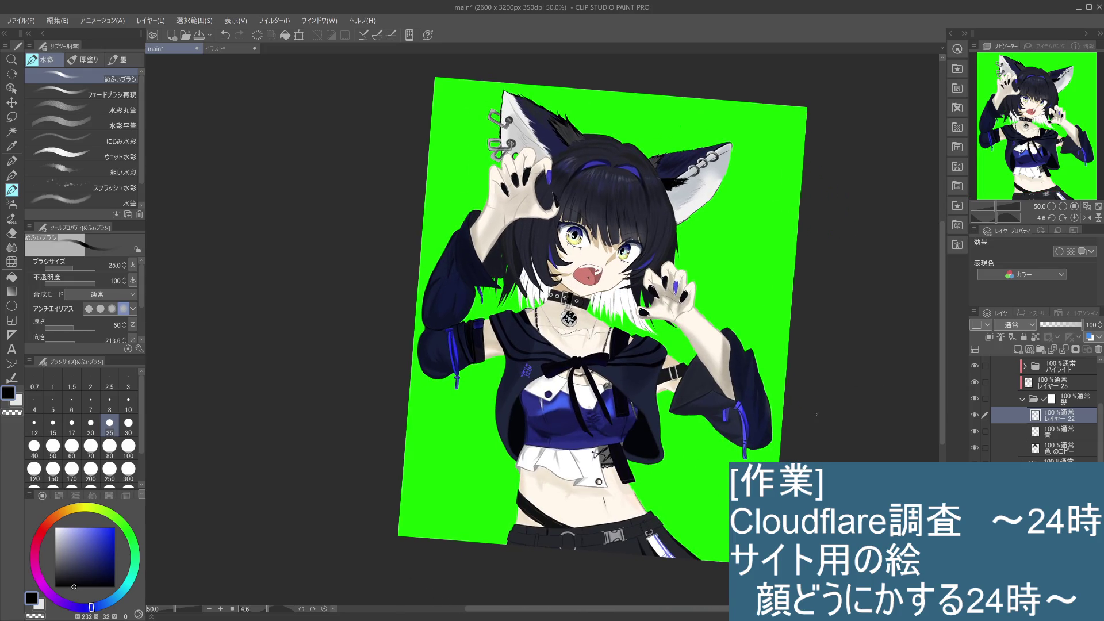
pyautogui.scroll(-1, 818, 414)
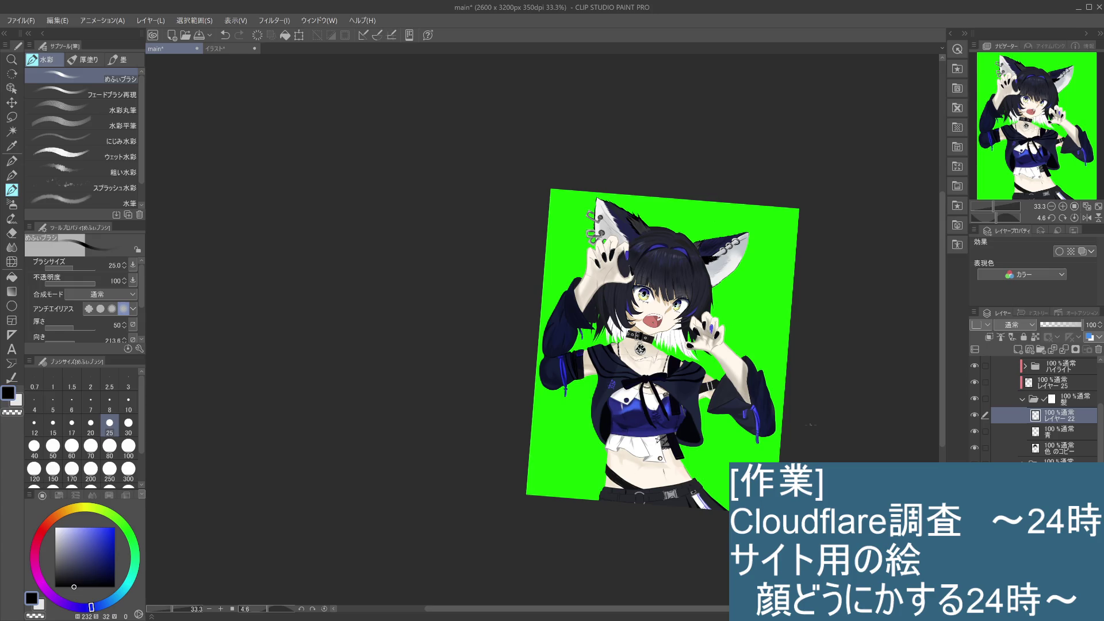
# Save with Ctrl+S, then pan over the chest, torso, neck and face to inspect
pyautogui.hotkey('ctrl', 's')
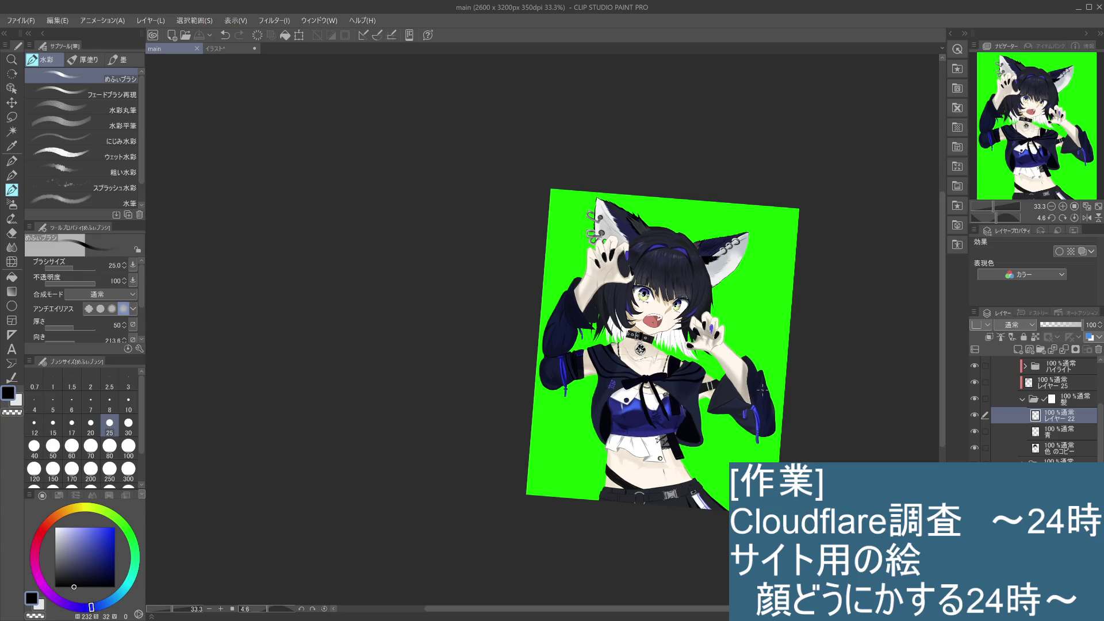
pyautogui.moveTo(767, 364); pyautogui.dragTo(766, 316)
pyautogui.scroll(5, 766, 316)
pyautogui.moveTo(725, 393); pyautogui.dragTo(729, 333)
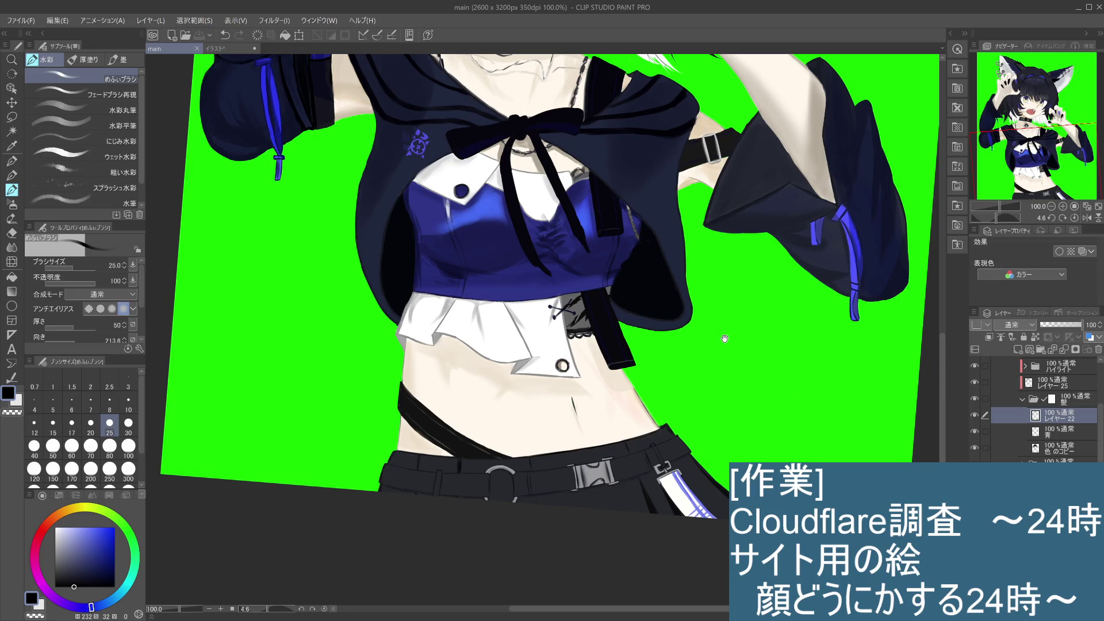
pyautogui.moveTo(727, 337)
pyautogui.mouseDown()
pyautogui.moveTo(740, 356)
pyautogui.moveTo(736, 402)
pyautogui.mouseUp()
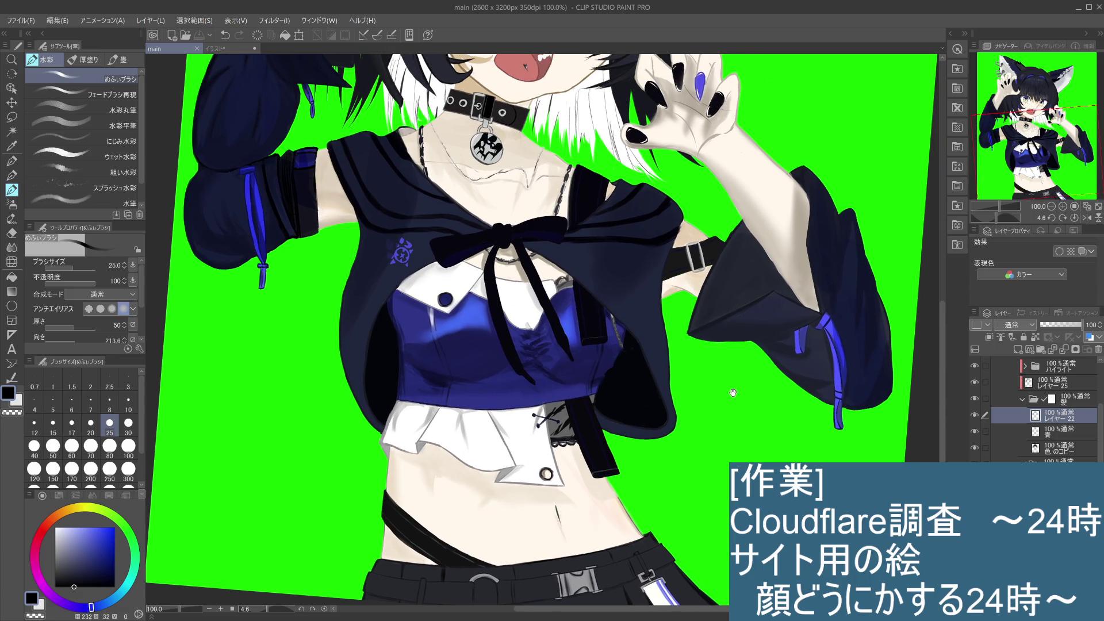
pyautogui.moveTo(731, 385)
pyautogui.mouseDown()
pyautogui.moveTo(737, 445)
pyautogui.moveTo(720, 433)
pyautogui.moveTo(732, 444)
pyautogui.mouseUp()
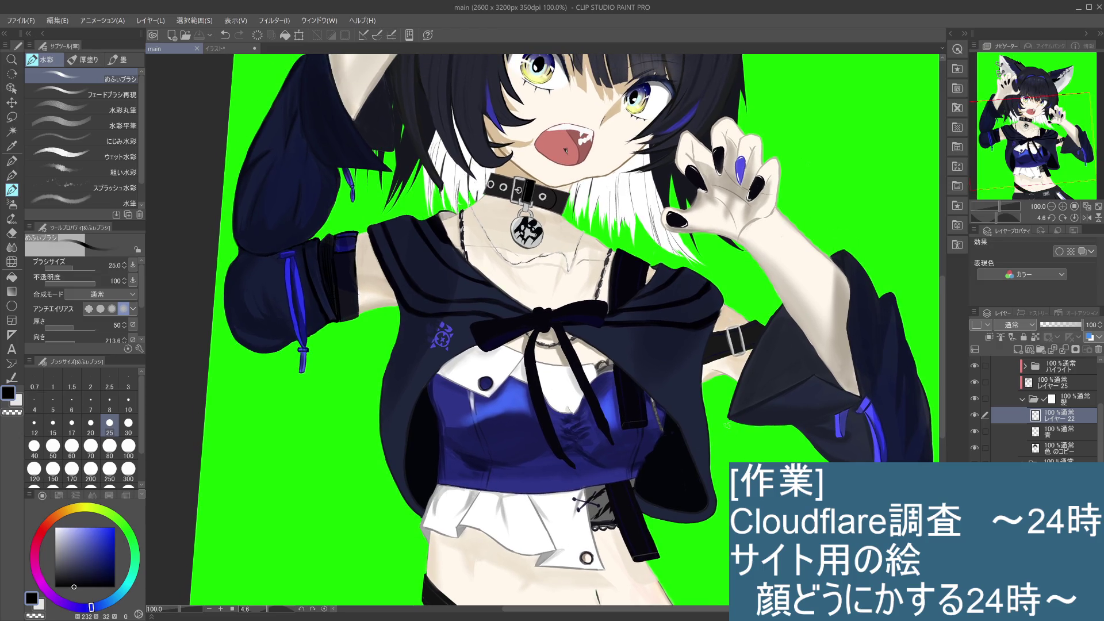
pyautogui.scroll(-1, 731, 428)
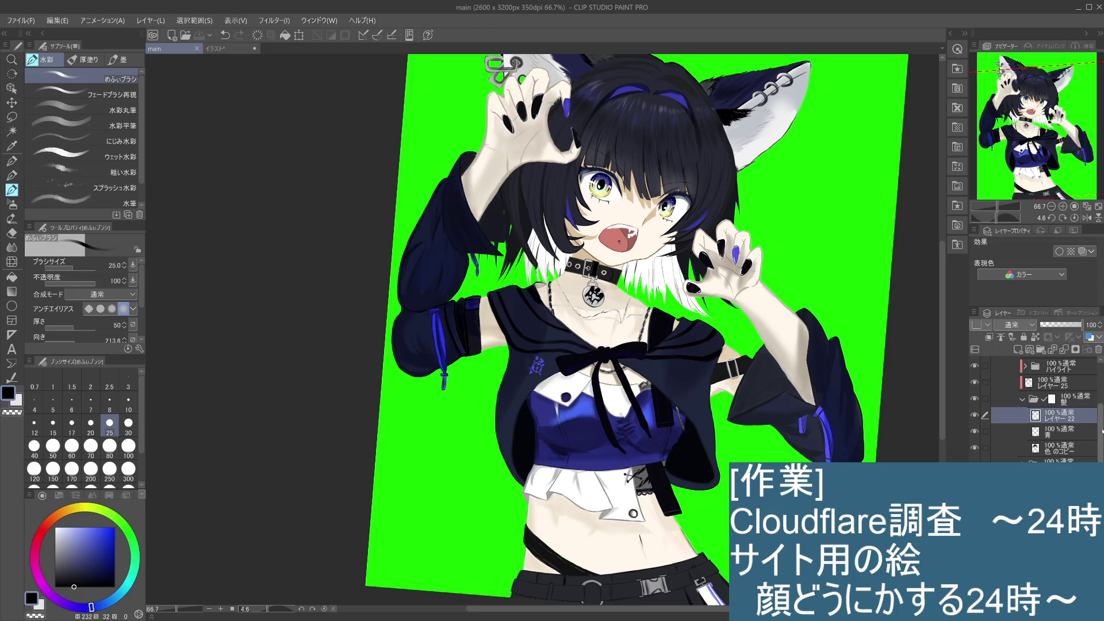
pyautogui.scroll(3, 1055, 391)
pyautogui.scroll(-5, 1052, 421)
pyautogui.scroll(-5, 1049, 409)
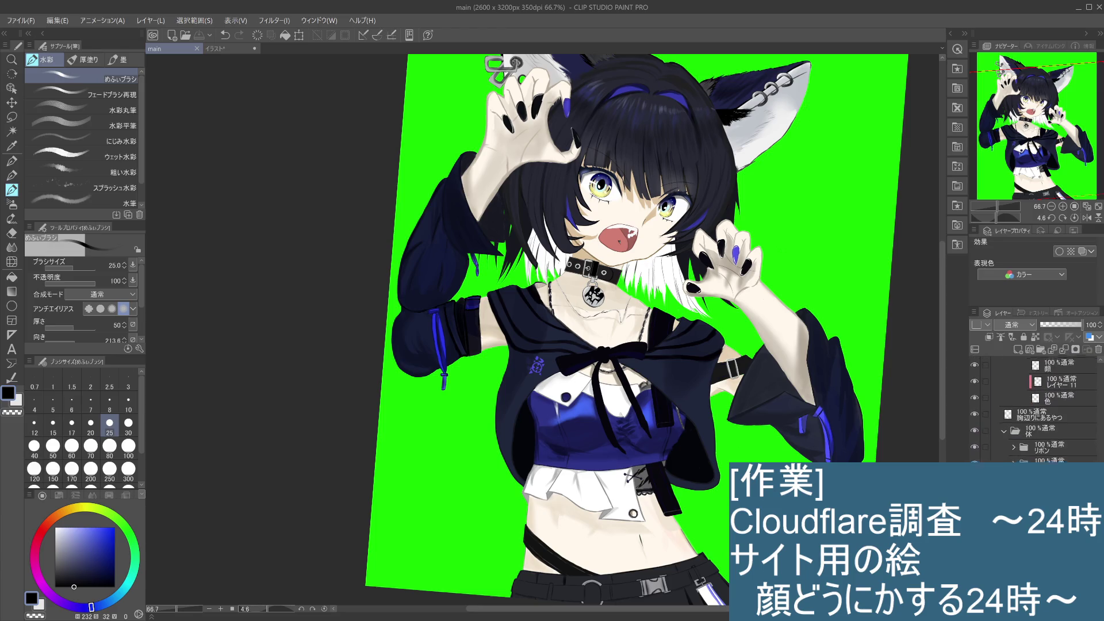
pyautogui.click(975, 434)
pyautogui.click(974, 435)
pyautogui.click(975, 451)
pyautogui.click(975, 451)
pyautogui.click(975, 467)
pyautogui.click(975, 484)
pyautogui.click(975, 484)
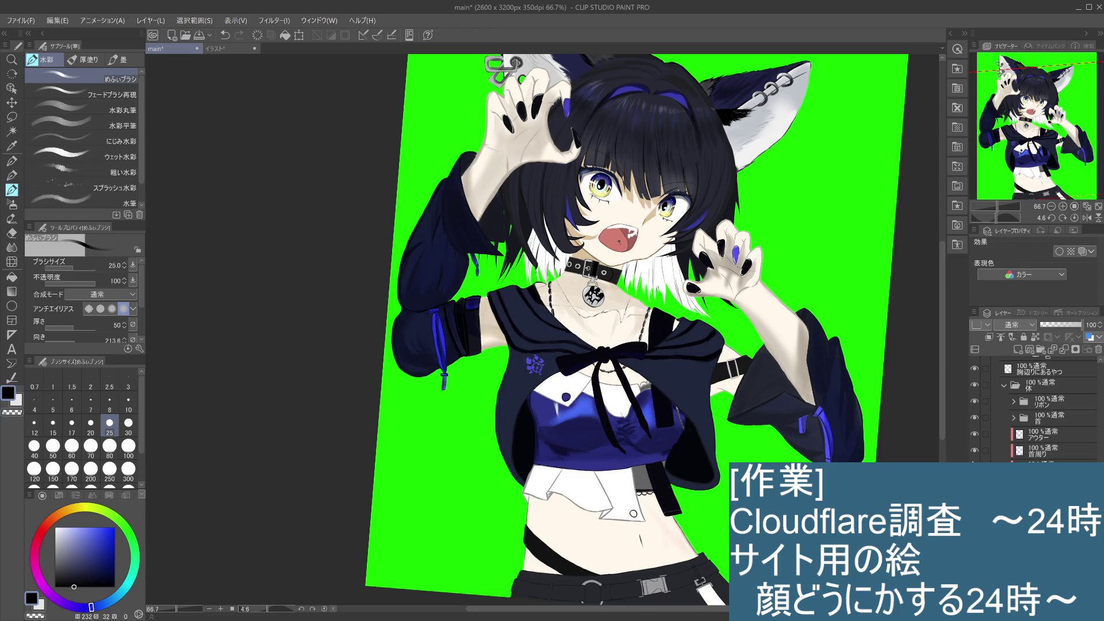
pyautogui.click(974, 467)
pyautogui.click(1035, 467)
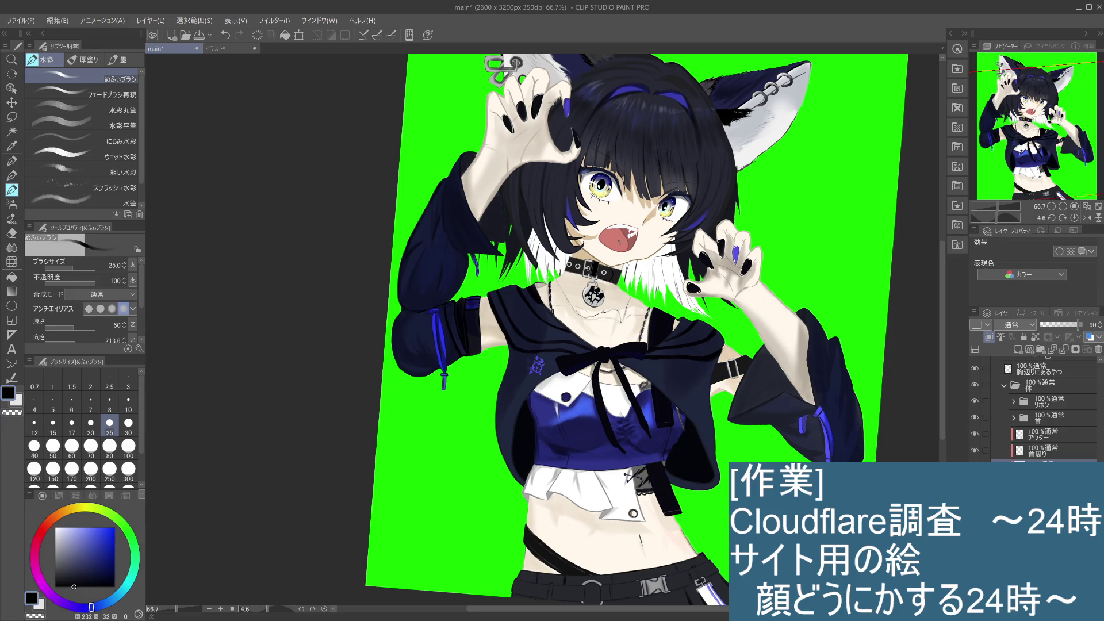
pyautogui.click(975, 484)
pyautogui.click(975, 484)
pyautogui.click(975, 484)
pyautogui.click(975, 484)
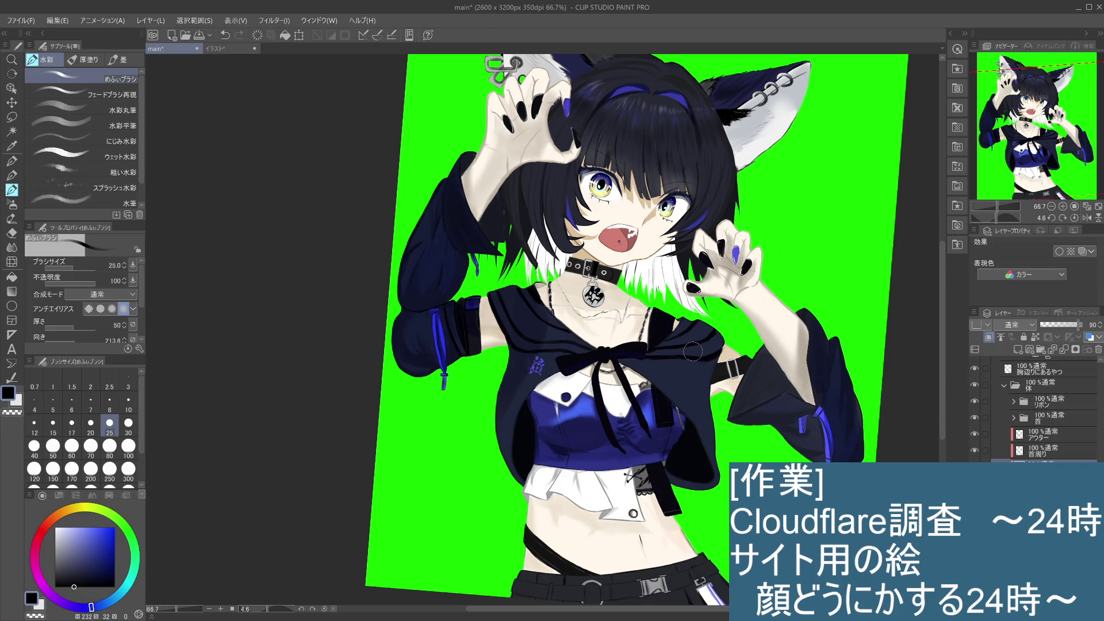
pyautogui.press('i')
# Sample the jacket's dark navy, set brush size 100, and switch to the line-art pencil
pyautogui.keyDown('alt'); pyautogui.click(530, 326); pyautogui.keyUp('alt')
pyautogui.click(128, 447)
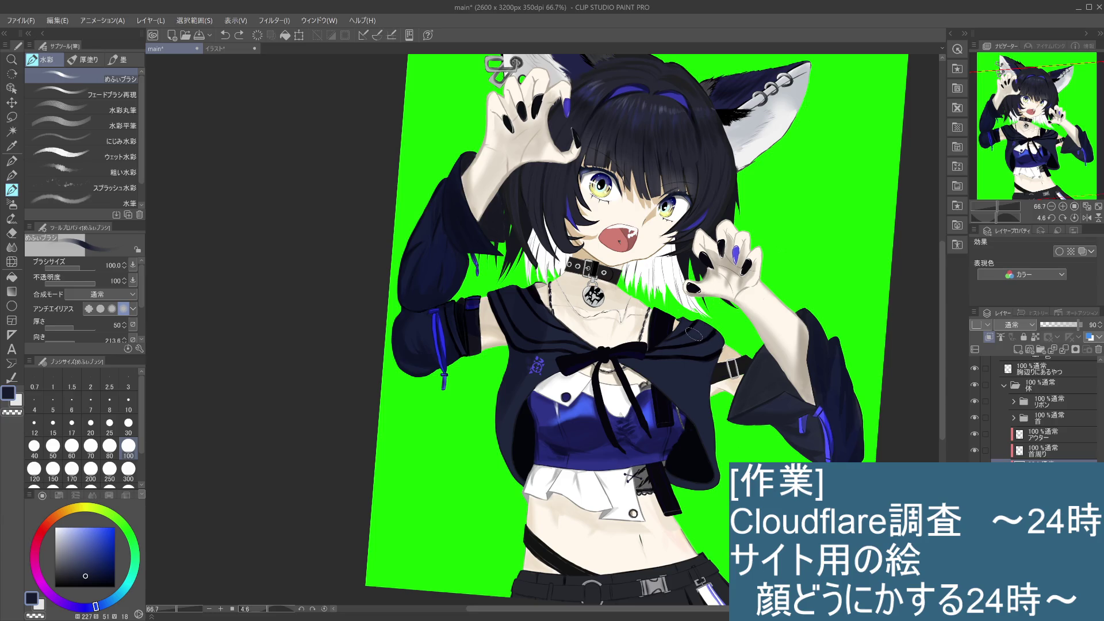
pyautogui.press('p')
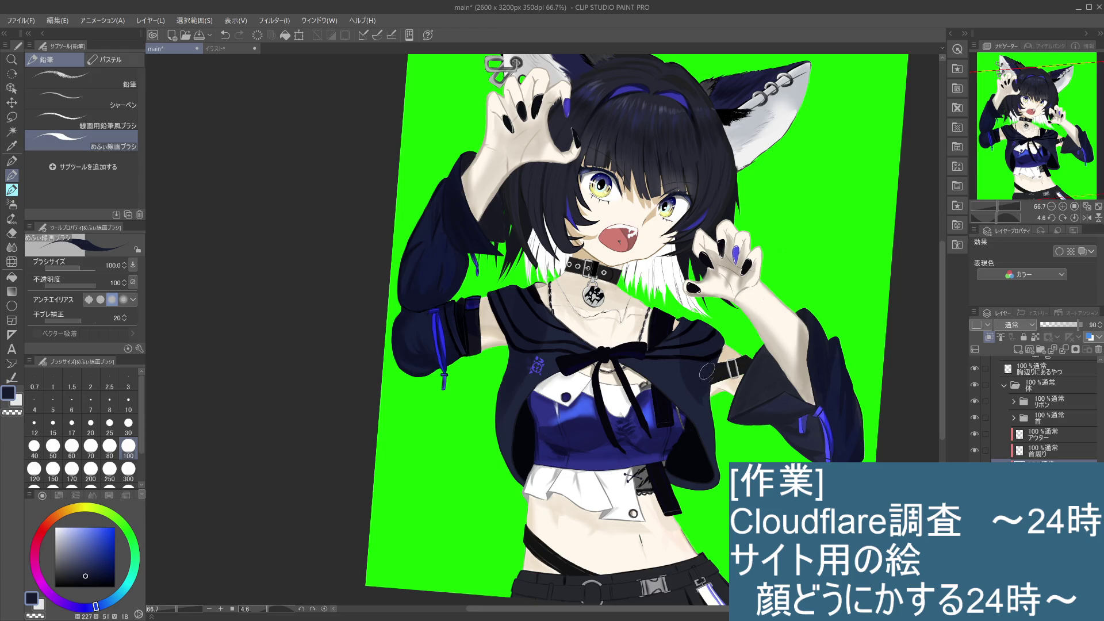
# Undo the last two strokes, including the stray collarbone mark, and redraw a short line there
pyautogui.hotkey('ctrl', 'z')
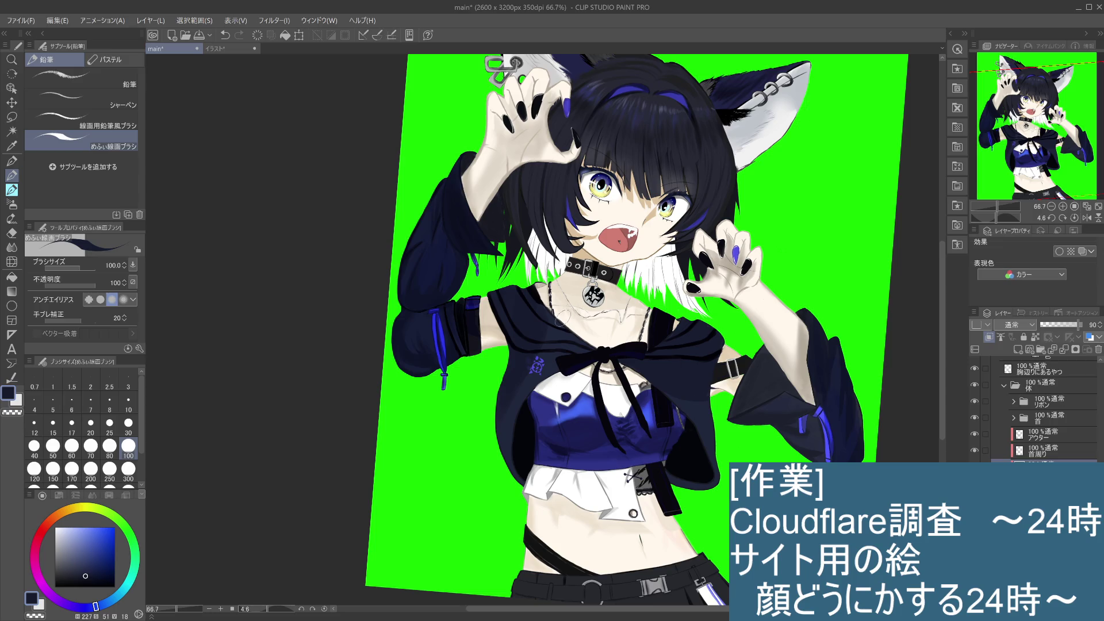
pyautogui.hotkey('ctrl', 'z')
pyautogui.moveTo(561, 343)
pyautogui.mouseDown()
pyautogui.moveTo(558, 312)
pyautogui.moveTo(567, 332)
pyautogui.mouseUp()
# Paint over the emblem on the hoodie to touch it up
pyautogui.scroll(-3, 651, 345)
pyautogui.scroll(2, 654, 343)
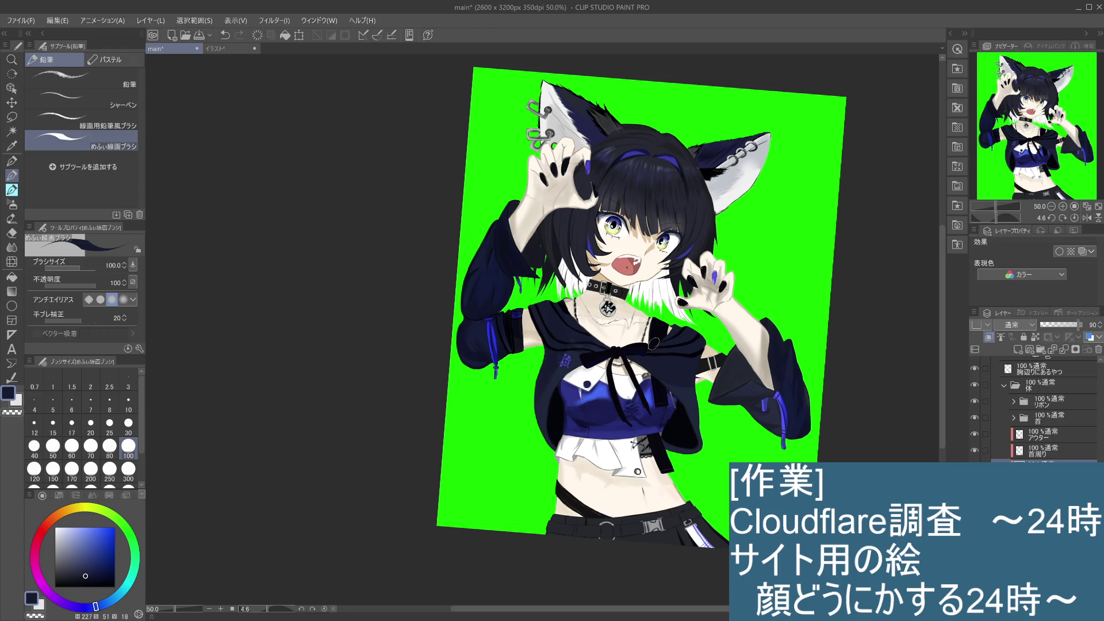
pyautogui.moveTo(579, 357)
pyautogui.mouseDown()
pyautogui.moveTo(561, 354)
pyautogui.moveTo(562, 370)
pyautogui.mouseUp()
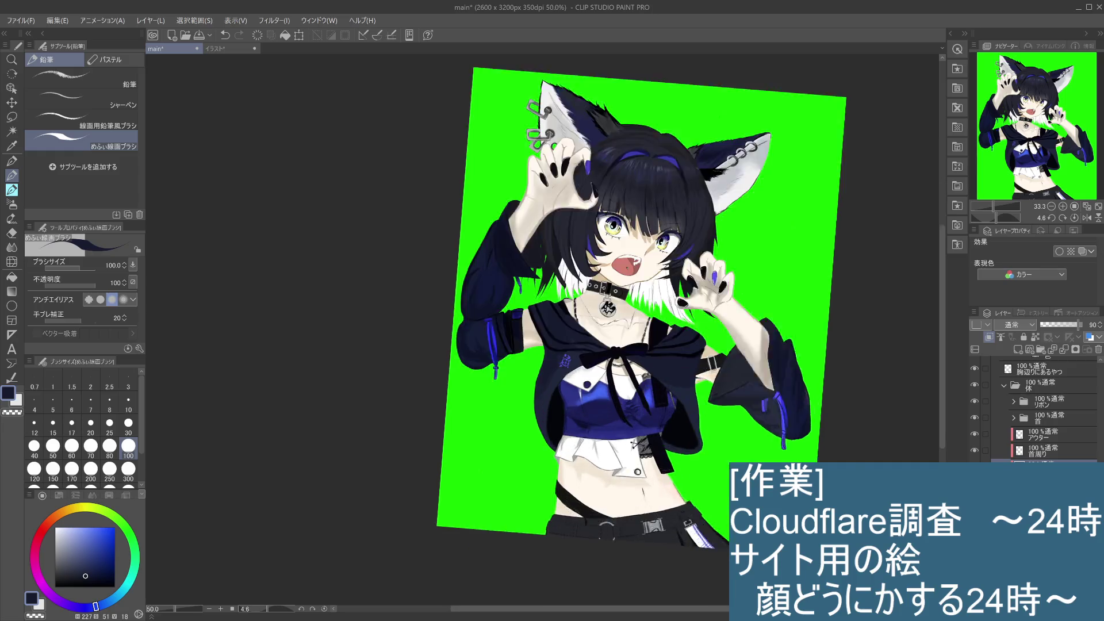
# Recentre on the upper body, undo the last small mark, and add a new mark near the arm
pyautogui.scroll(1, 557, 412)
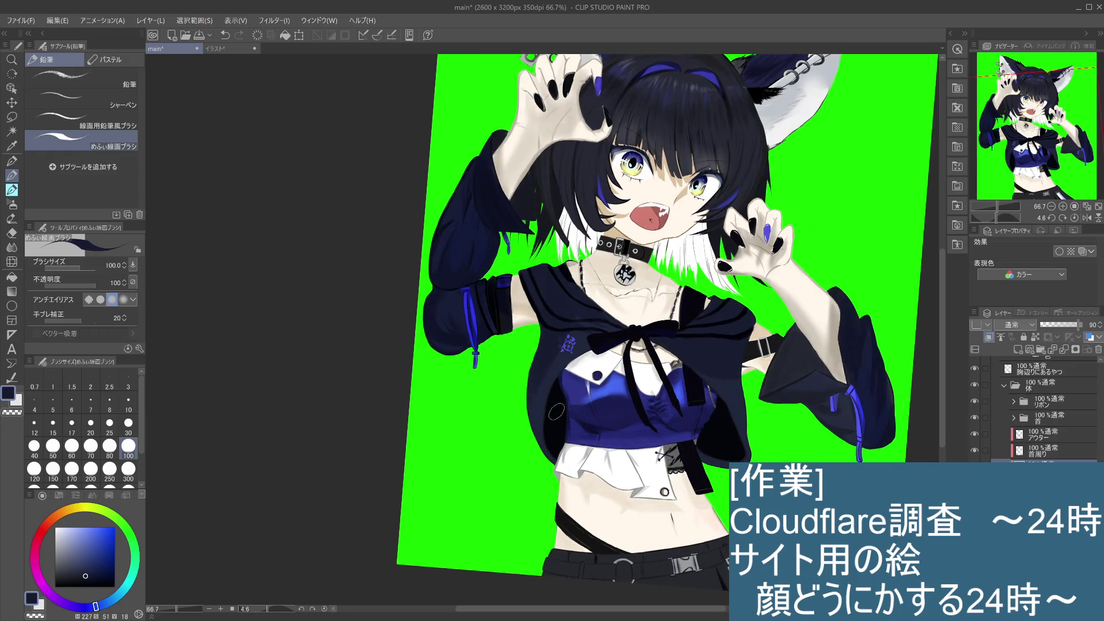
pyautogui.scroll(-1, 557, 412)
pyautogui.scroll(-1, 557, 412)
pyautogui.scroll(-1, 557, 412)
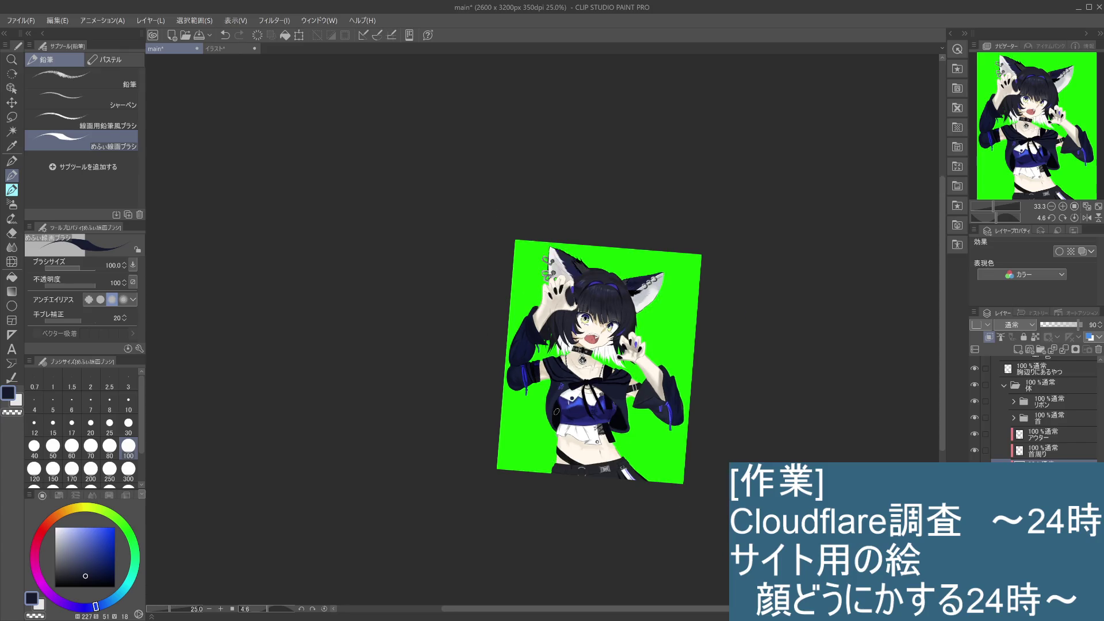
pyautogui.scroll(2, 557, 412)
pyautogui.moveTo(774, 291); pyautogui.dragTo(749, 333)
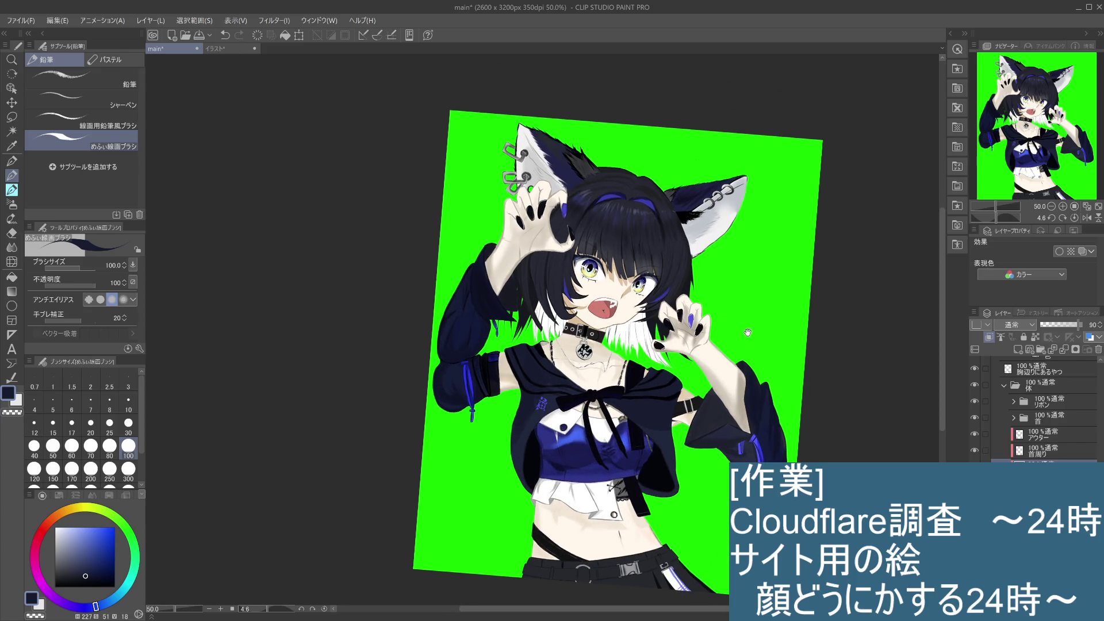
pyautogui.scroll(1, 746, 340)
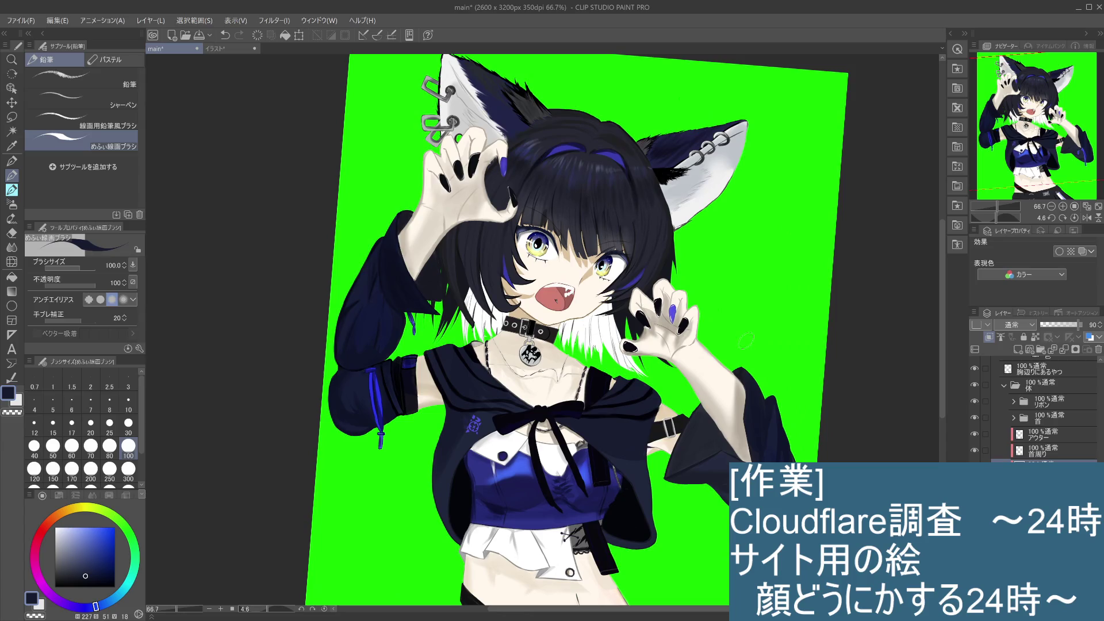
pyautogui.moveTo(751, 334); pyautogui.dragTo(761, 287)
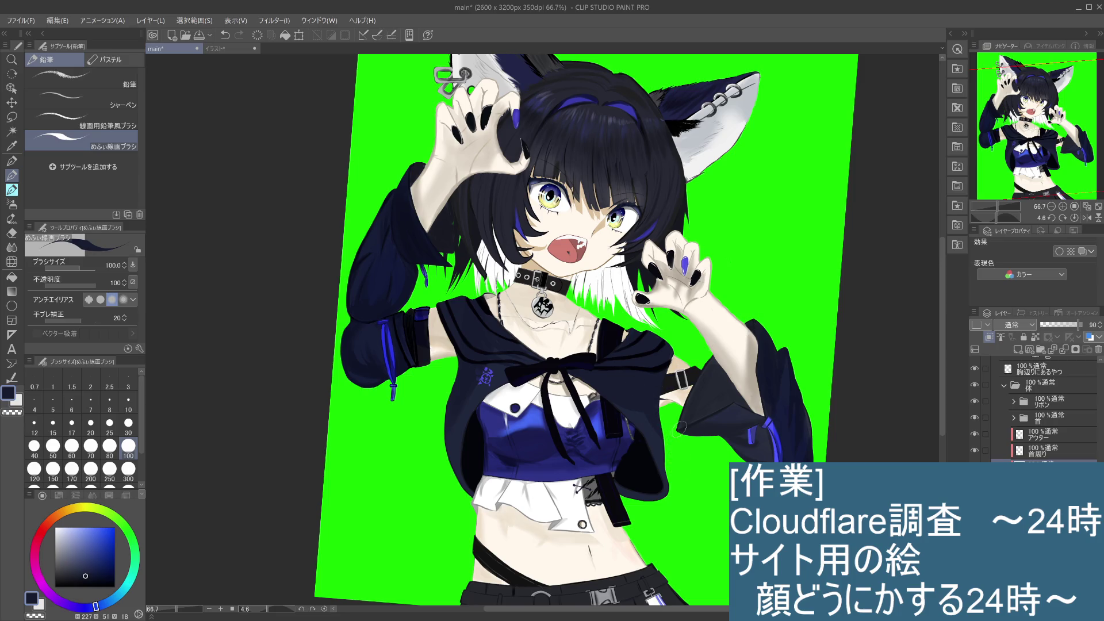
pyautogui.hotkey('ctrl', 'z')
pyautogui.click(653, 409)
# Zoom back out to the whole illustration and save it with Ctrl+S
pyautogui.scroll(1, 690, 391)
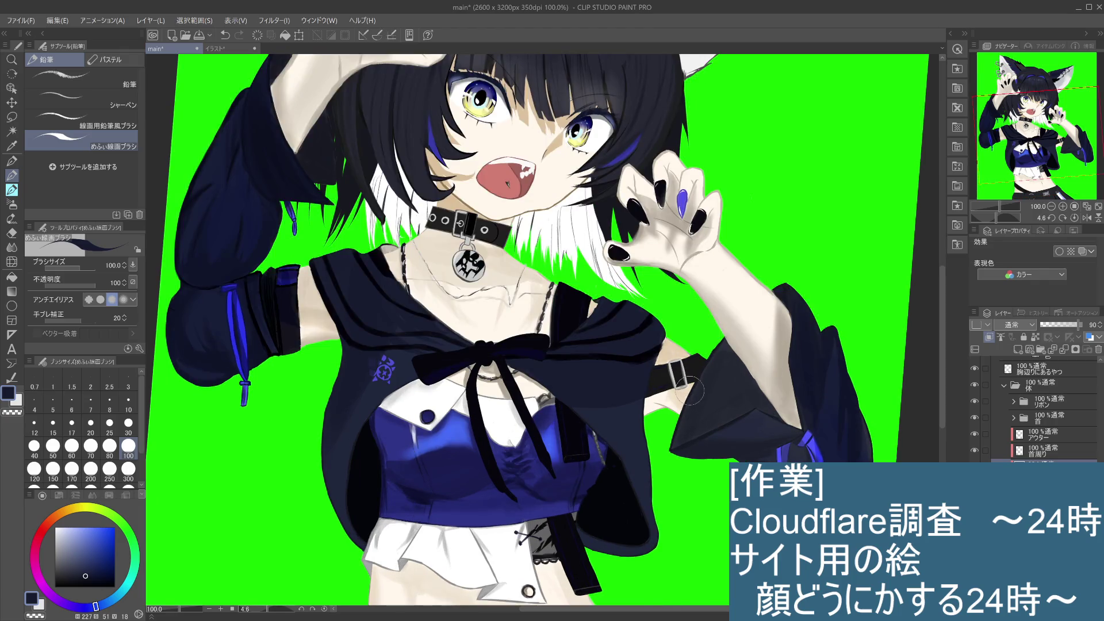
pyautogui.scroll(1, 690, 391)
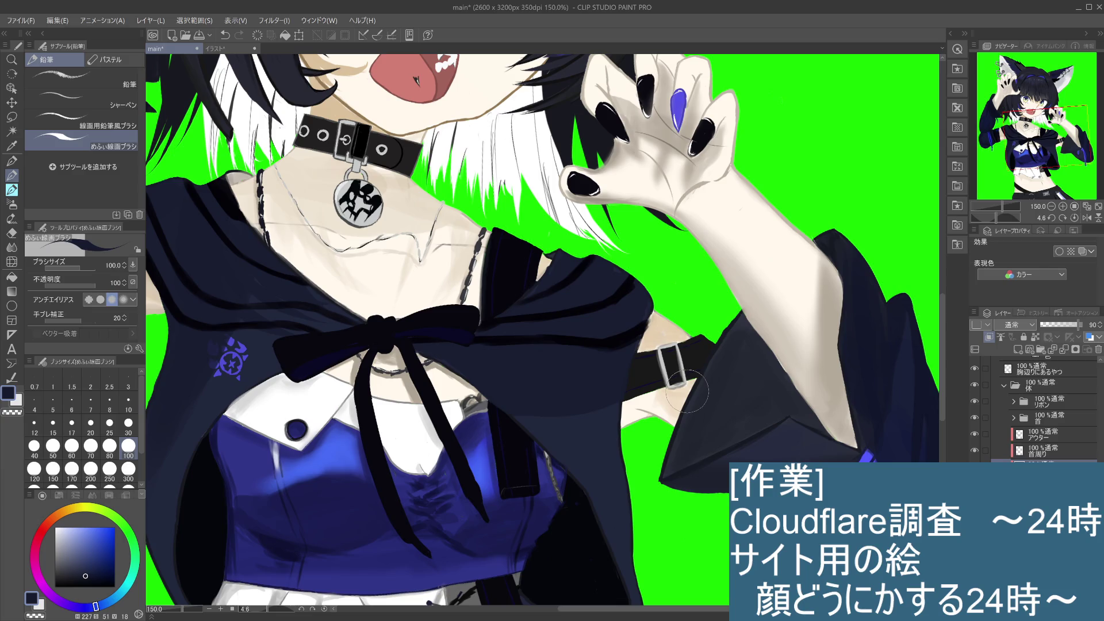
pyautogui.scroll(-2, 686, 392)
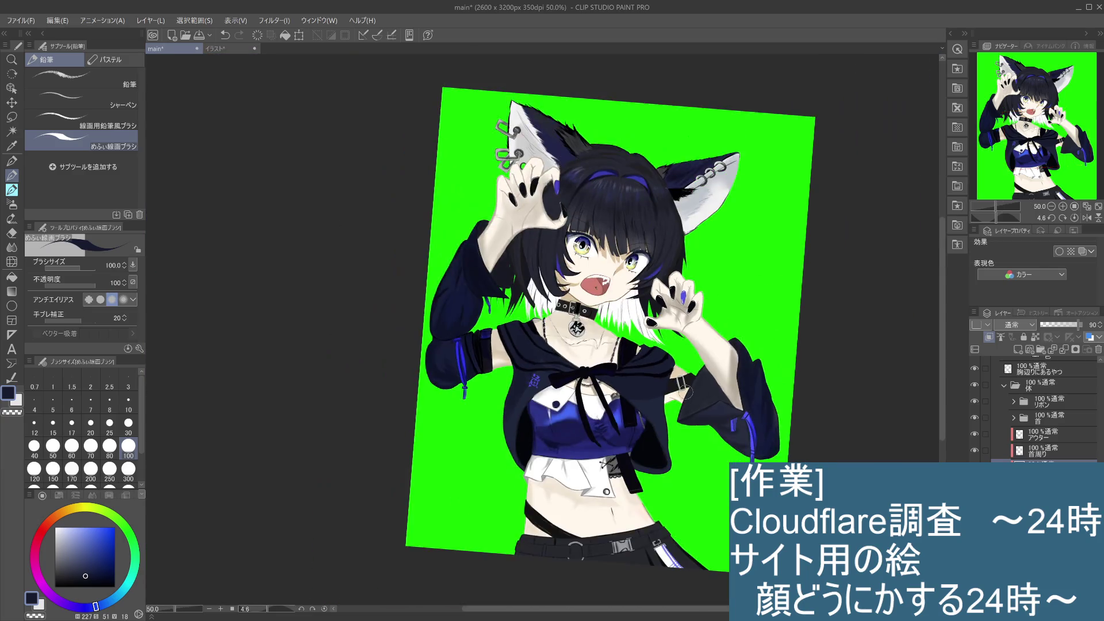
pyautogui.moveTo(667, 433); pyautogui.dragTo(672, 397)
pyautogui.hotkey('ctrl', 's')
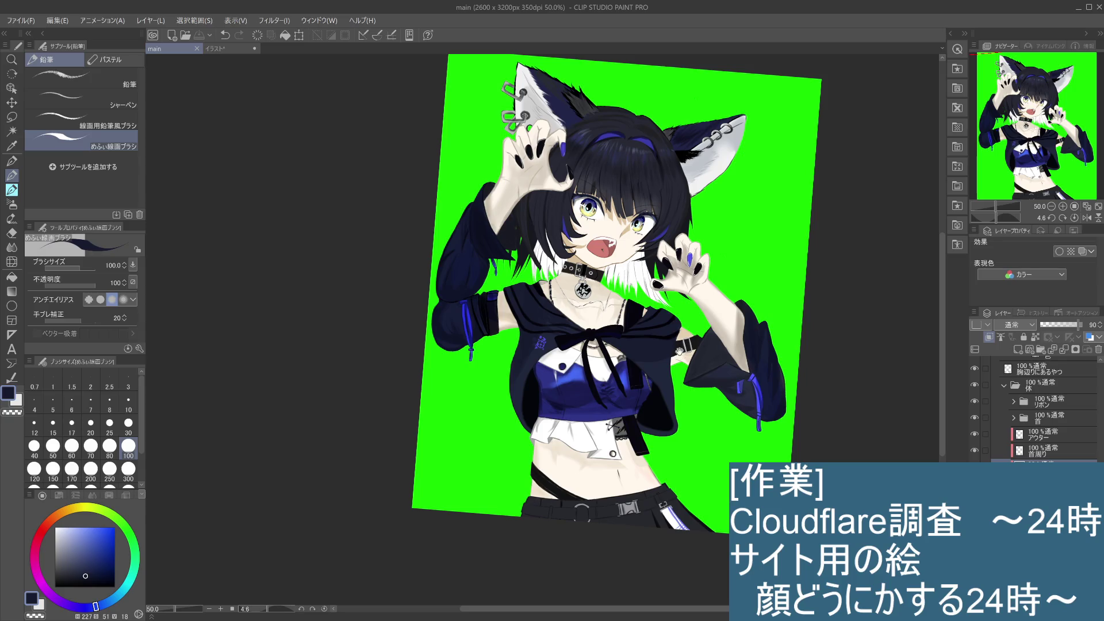
# Rotate the canvas view upright, select the Paper layer, and switch from pencil to pen
pyautogui.moveTo(679, 352); pyautogui.dragTo(761, 308)
pyautogui.moveTo(843, 306); pyautogui.dragTo(841, 287)
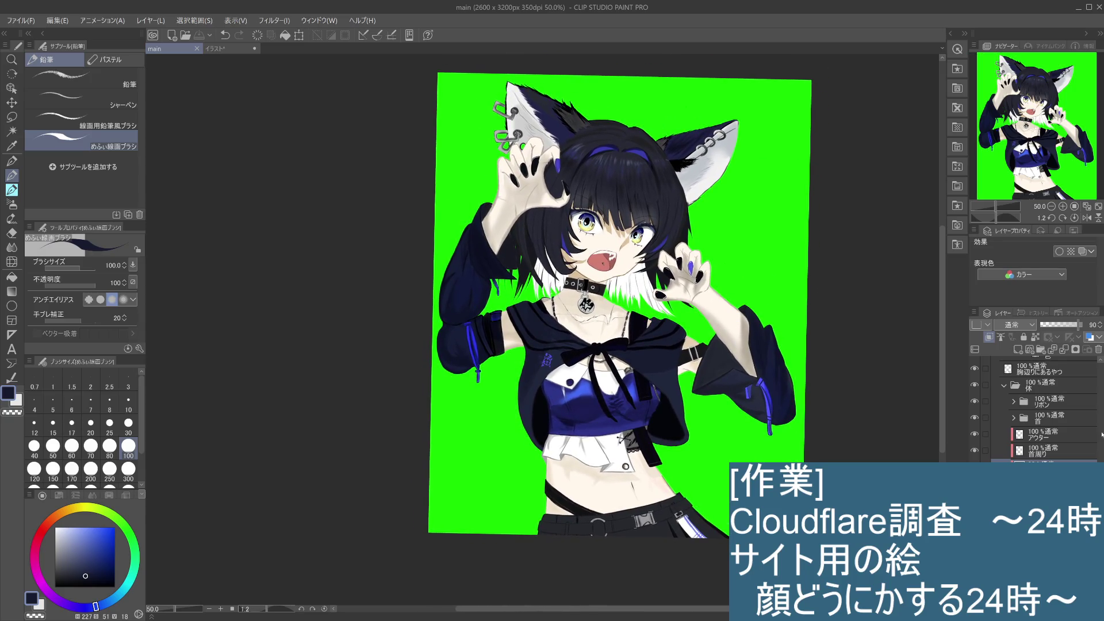
pyautogui.scroll(-1, 1035, 408)
pyautogui.click(1036, 489)
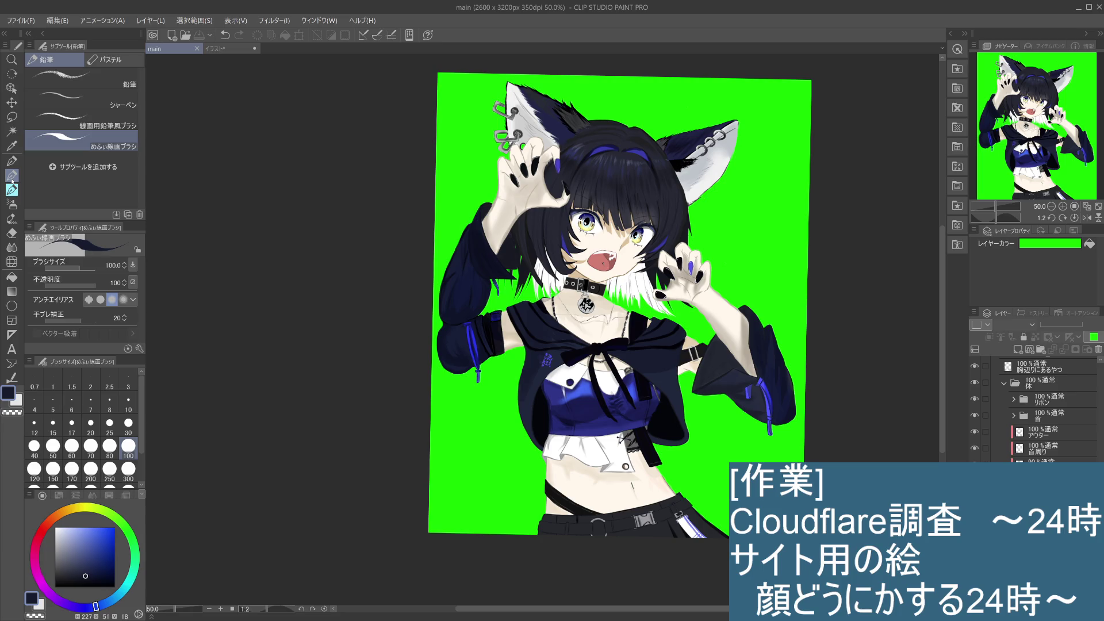
pyautogui.click(11, 161)
# Try a light grey, then a light blue paper background colour
pyautogui.click(81, 562)
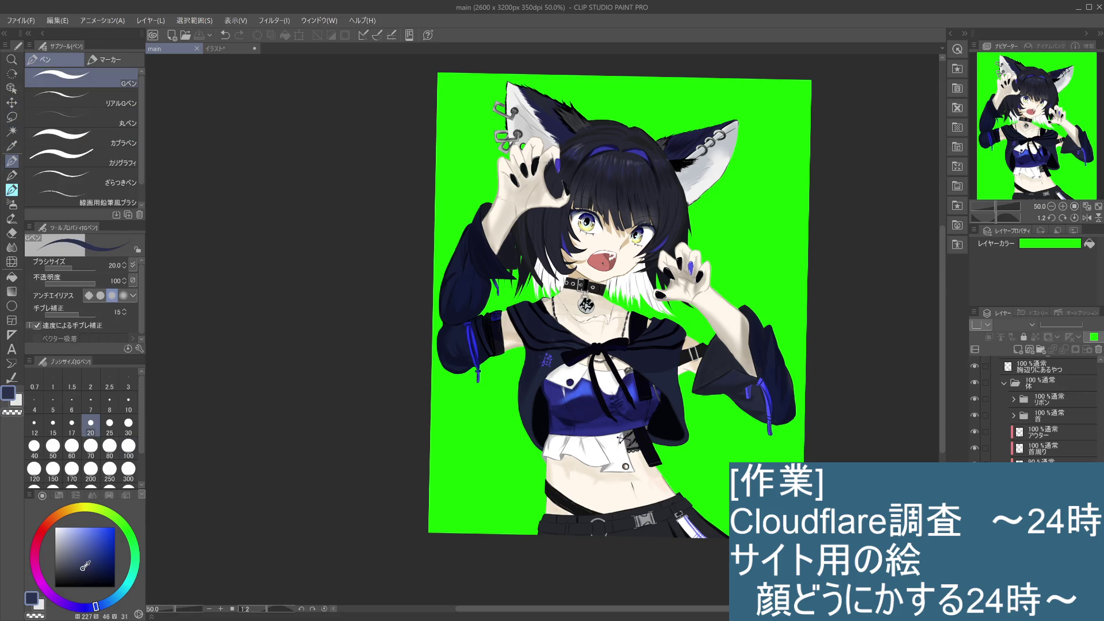
pyautogui.click(57, 541)
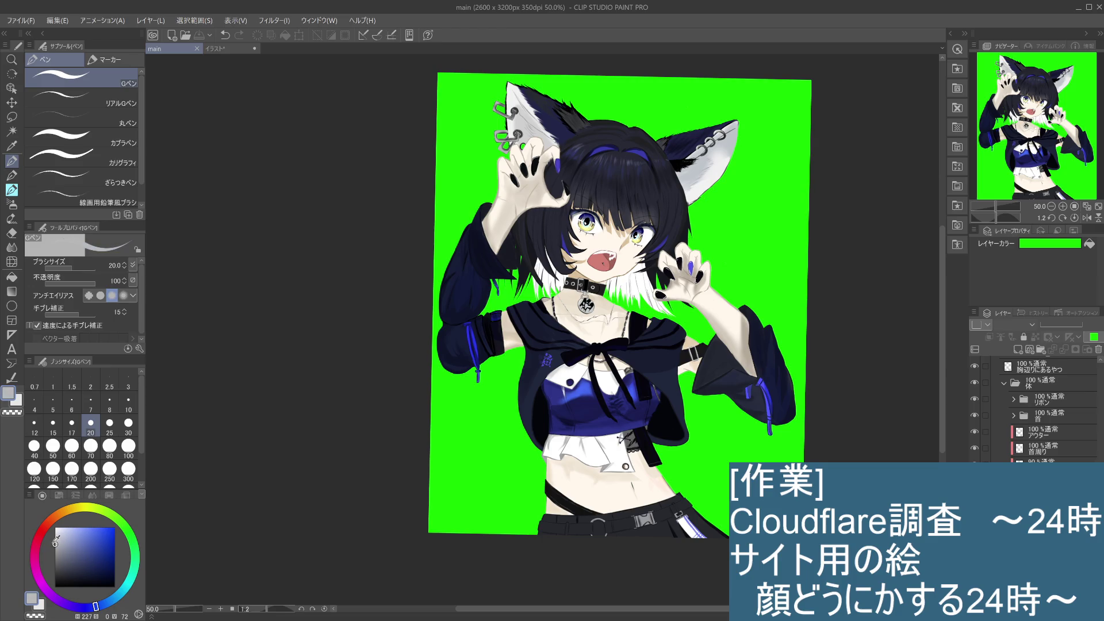
pyautogui.click(54, 545)
pyautogui.click(1050, 243)
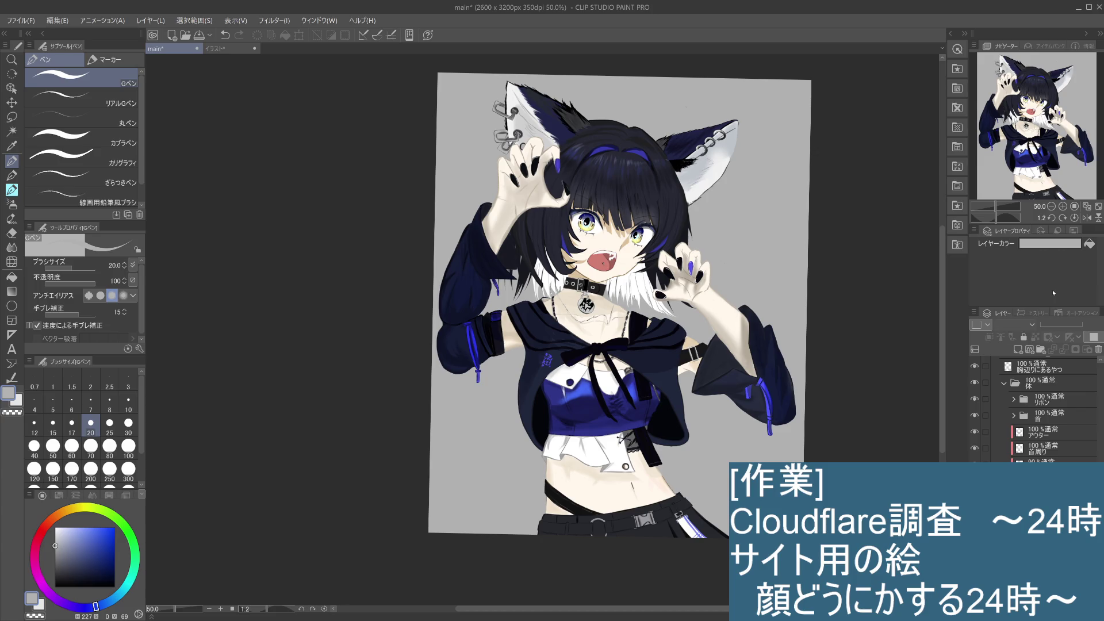
pyautogui.click(86, 528)
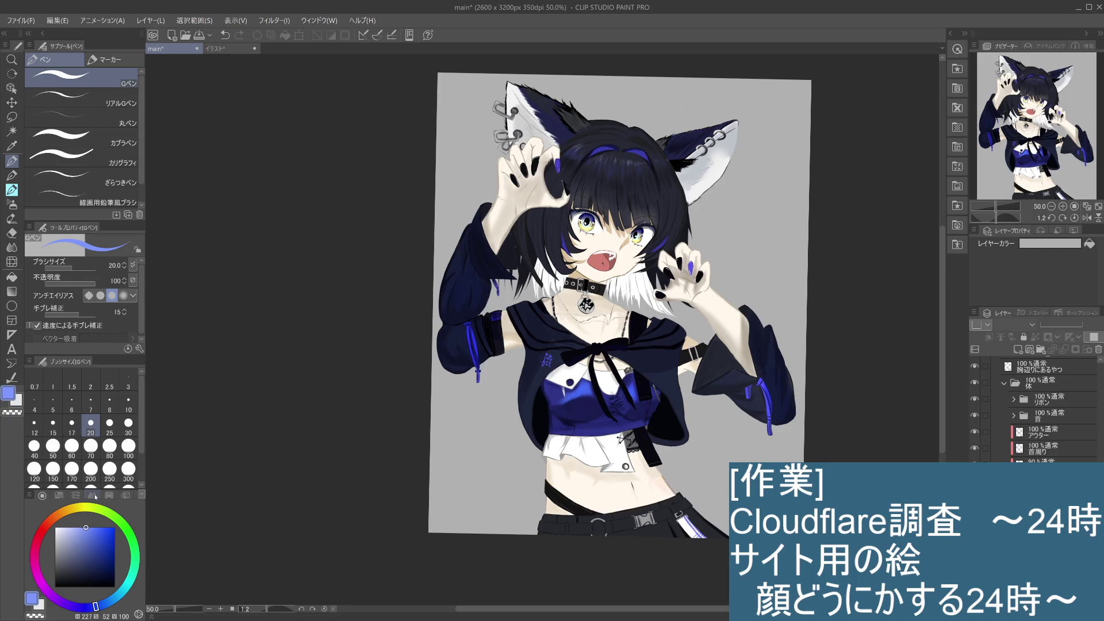
pyautogui.click(1089, 244)
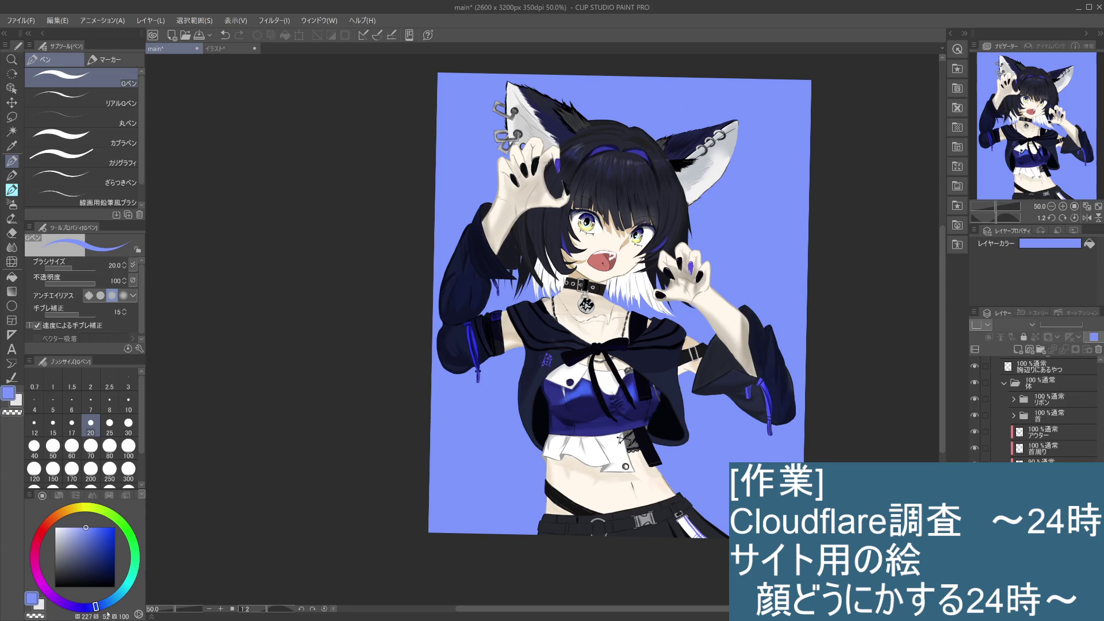
# Try a pale light green paper background, then settle on light yellow
pyautogui.click(135, 557)
pyautogui.click(76, 527)
pyautogui.moveTo(76, 527); pyautogui.dragTo(67, 527)
pyautogui.click(1089, 244)
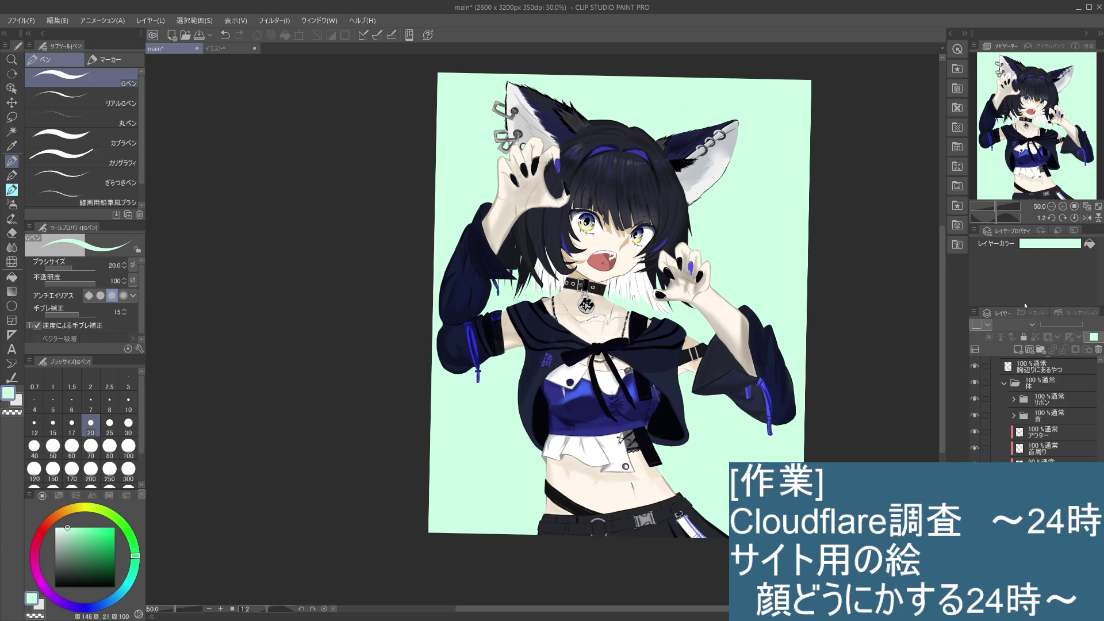
pyautogui.click(90, 507)
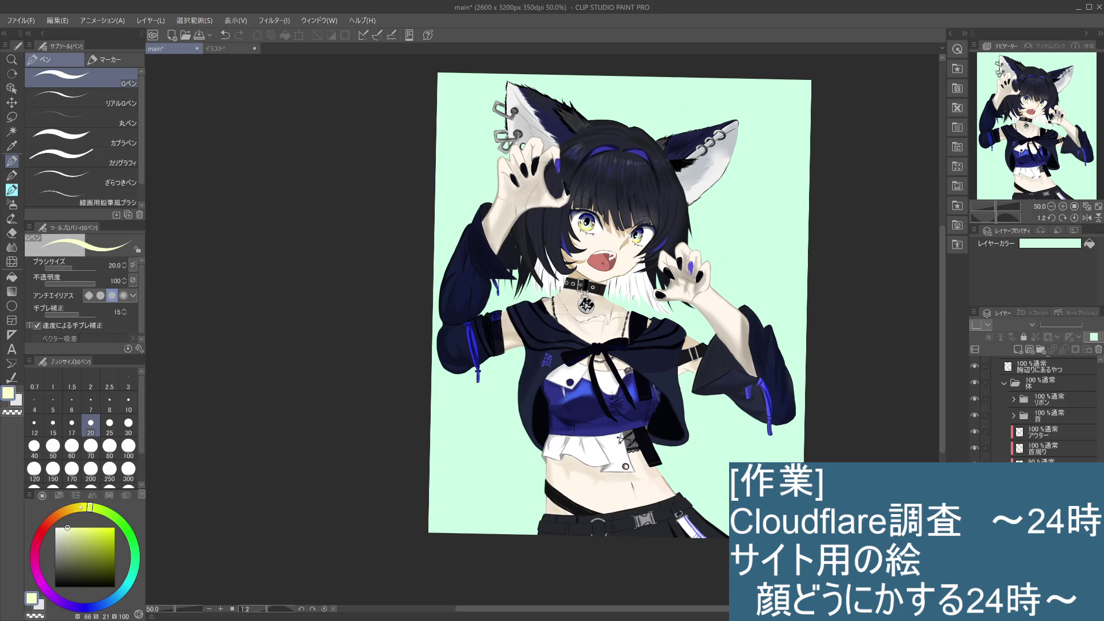
pyautogui.click(1089, 244)
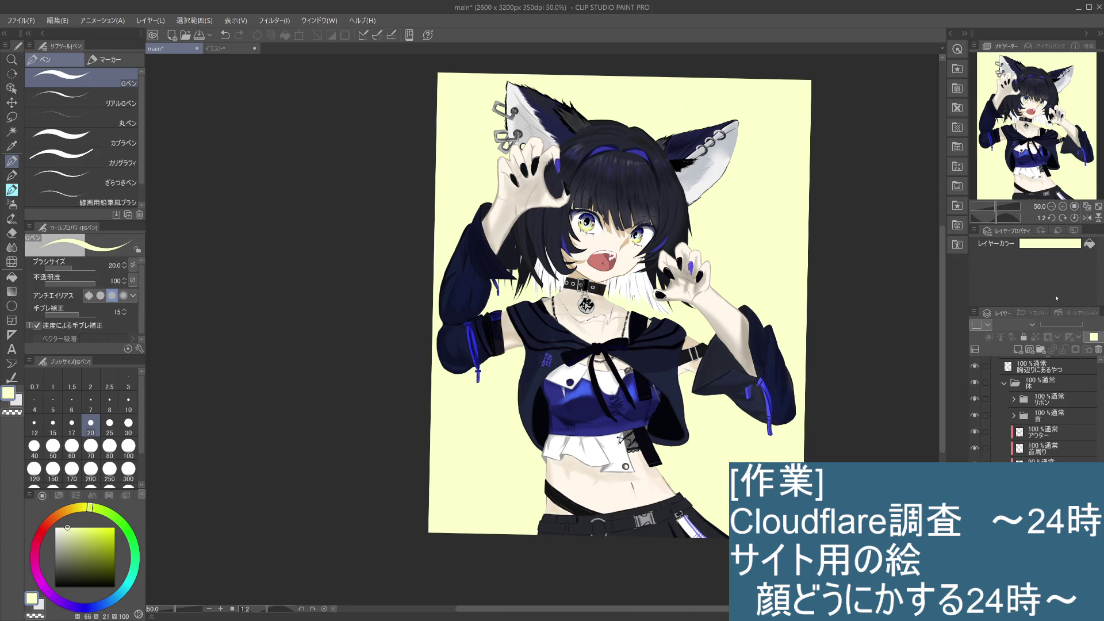
# Save the illustration with Ctrl+S and check the canvas zoomed out, then back to 50%
pyautogui.hotkey('ctrl', 's')
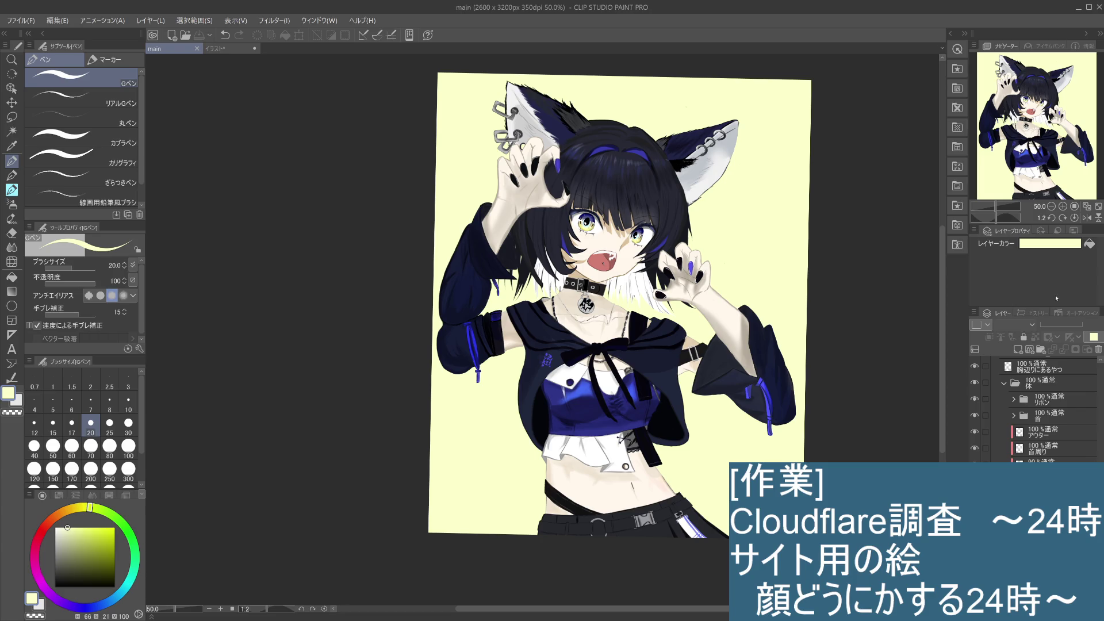
pyautogui.hotkey('ctrl', '-')
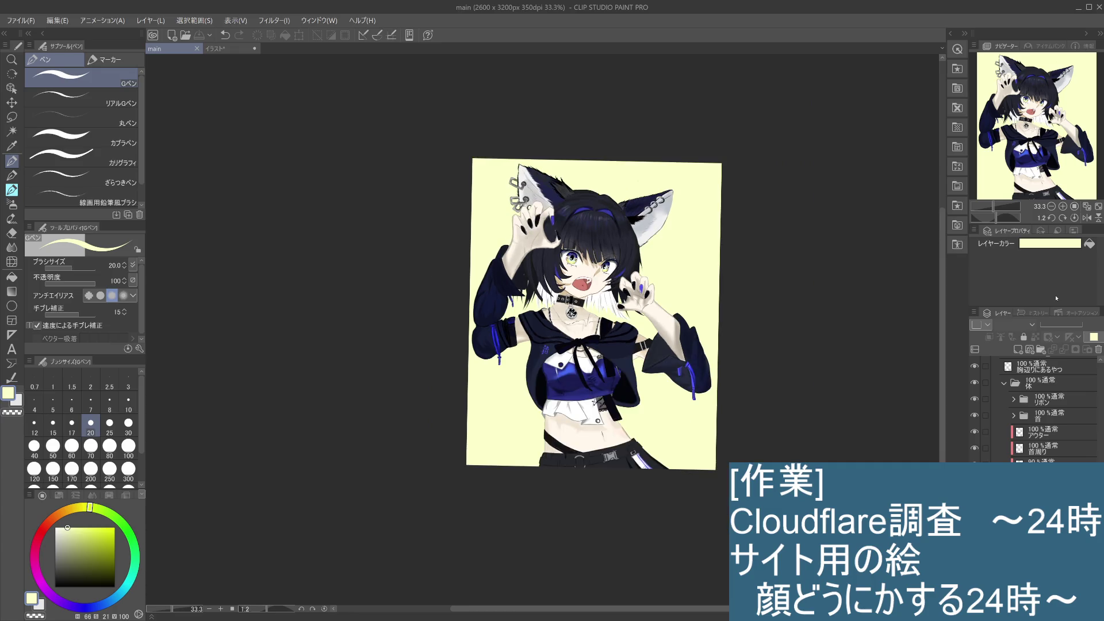
pyautogui.hotkey('ctrl', '+')
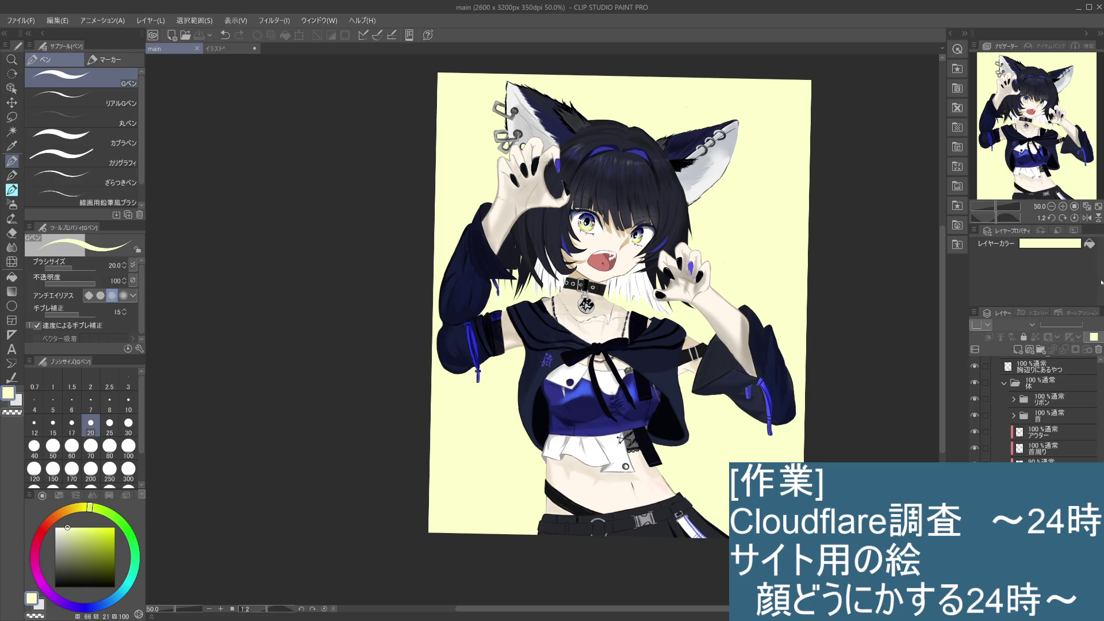
# Try a vivid blue colour, then make the paper background teal
pyautogui.moveTo(87, 611)
pyautogui.mouseDown()
pyautogui.moveTo(61, 602)
pyautogui.moveTo(97, 606)
pyautogui.mouseUp()
pyautogui.click(65, 525)
pyautogui.moveTo(65, 525)
pyautogui.mouseDown()
pyautogui.moveTo(105, 527)
pyautogui.moveTo(80, 567)
pyautogui.mouseUp()
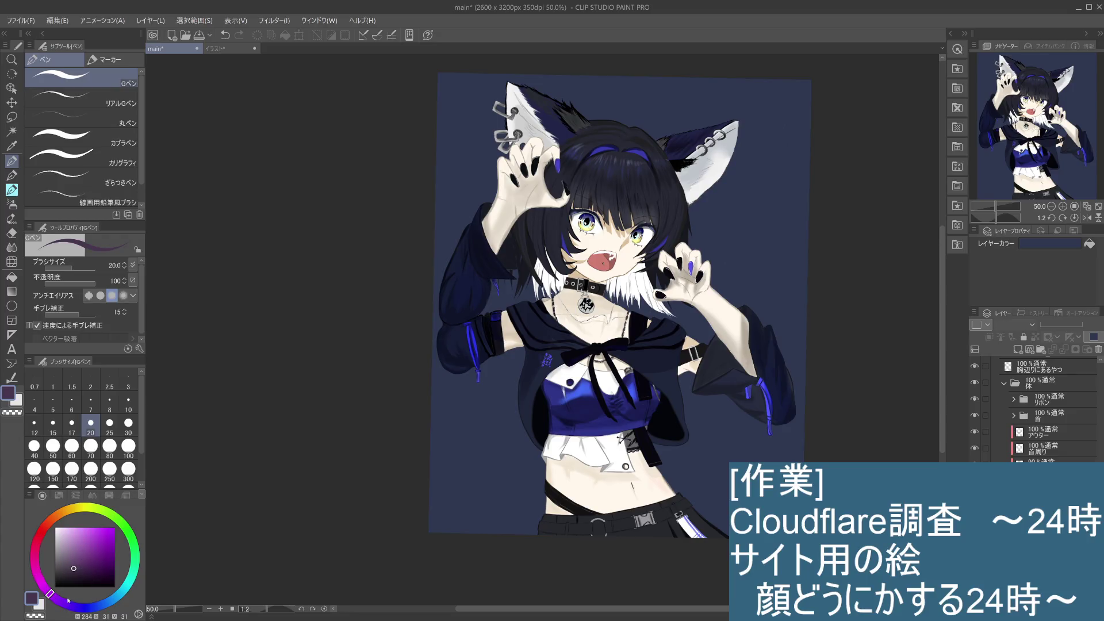
pyautogui.click(120, 585)
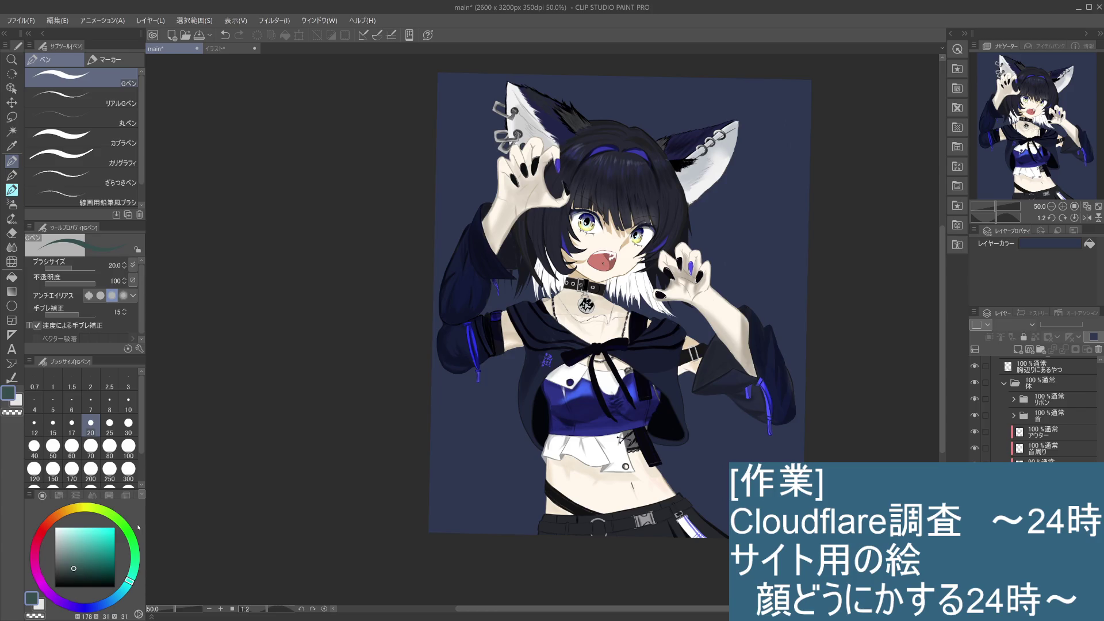
pyautogui.click(1096, 245)
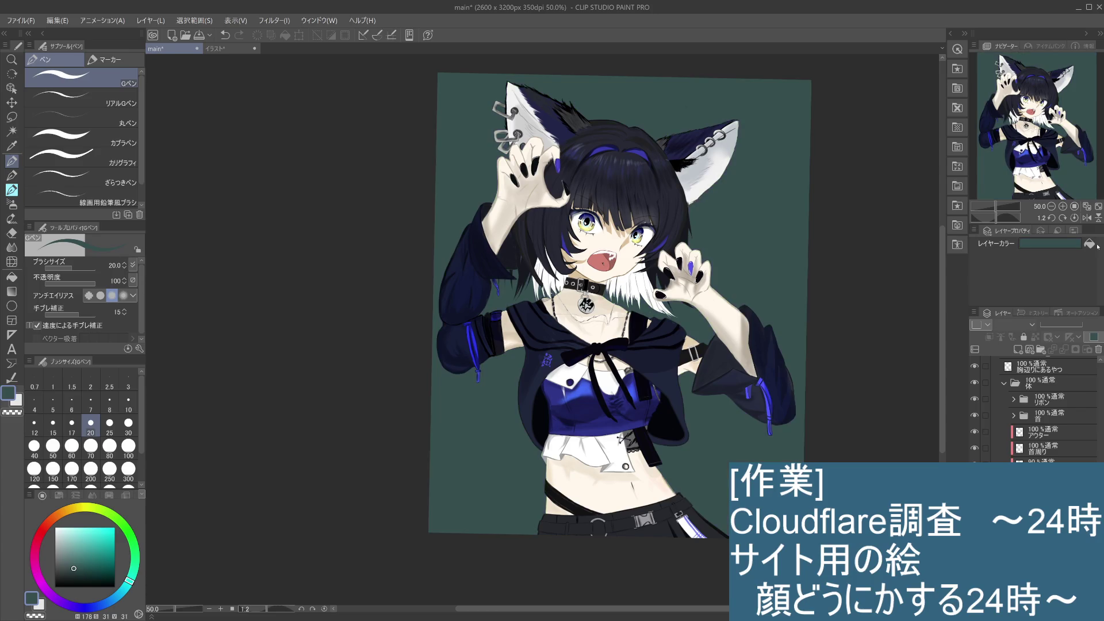
# Lighten the colour to light mint, then a more saturated mint green for the paper background
pyautogui.moveTo(129, 582); pyautogui.dragTo(134, 568)
pyautogui.moveTo(72, 552); pyautogui.dragTo(63, 537)
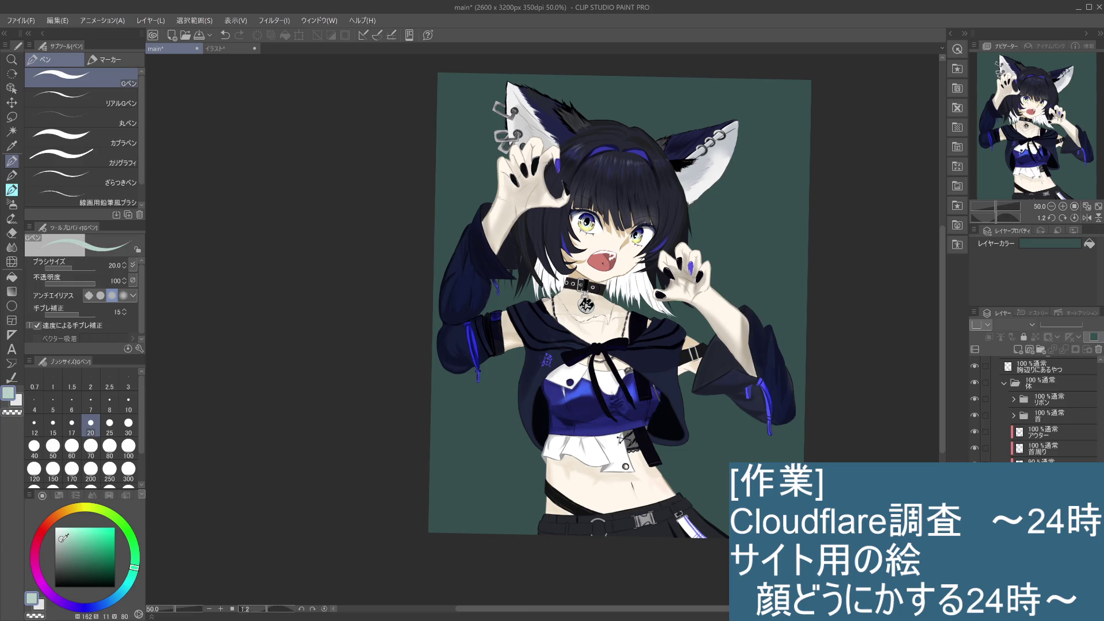
pyautogui.click(1090, 245)
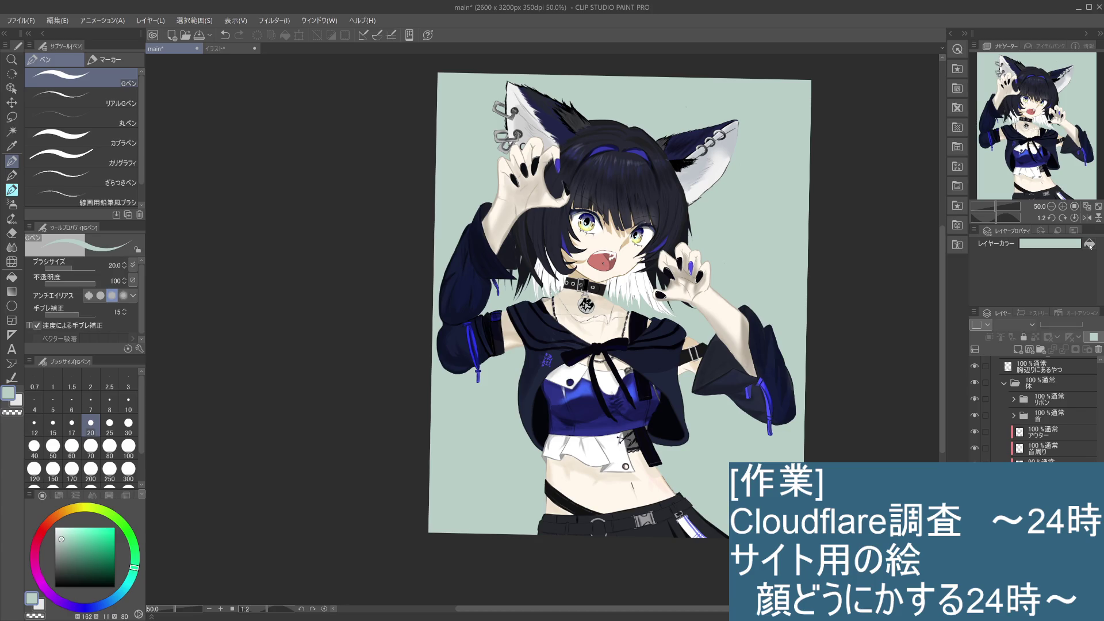
pyautogui.click(135, 566)
pyautogui.moveTo(135, 566)
pyautogui.mouseDown()
pyautogui.moveTo(120, 516)
pyautogui.moveTo(73, 508)
pyautogui.moveTo(113, 511)
pyautogui.mouseUp()
pyautogui.moveTo(62, 541)
pyautogui.mouseDown()
pyautogui.moveTo(132, 538)
pyautogui.moveTo(135, 563)
pyautogui.mouseUp()
pyautogui.click(1096, 248)
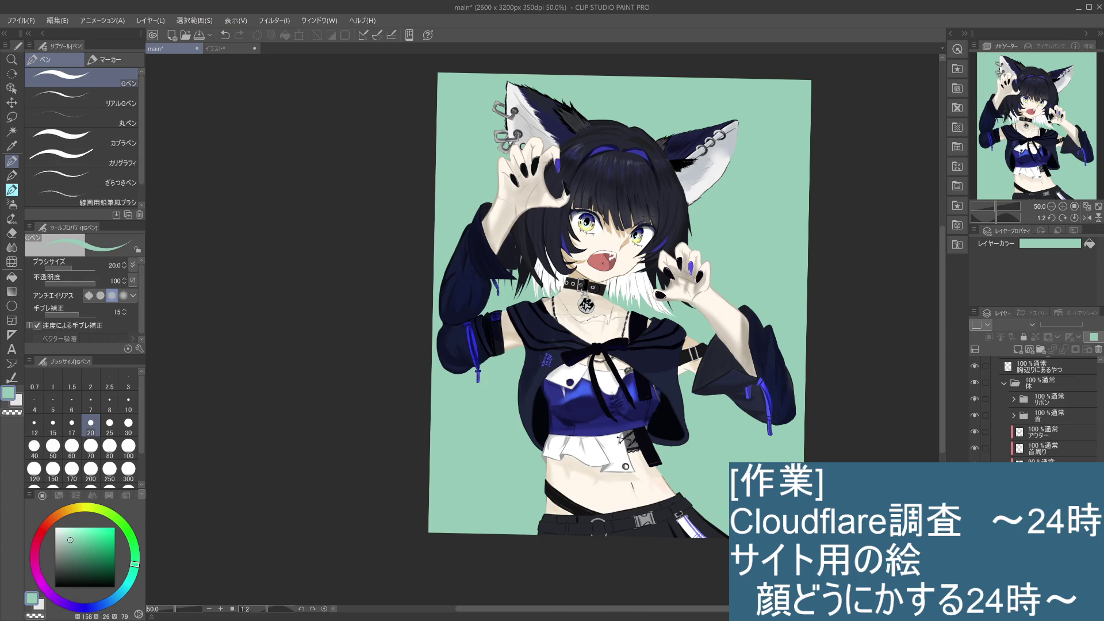
# With the pencil selected, eyedrop the light skin tone from the face and return to drawing
pyautogui.scroll(1, 1035, 409)
pyautogui.click(12, 175)
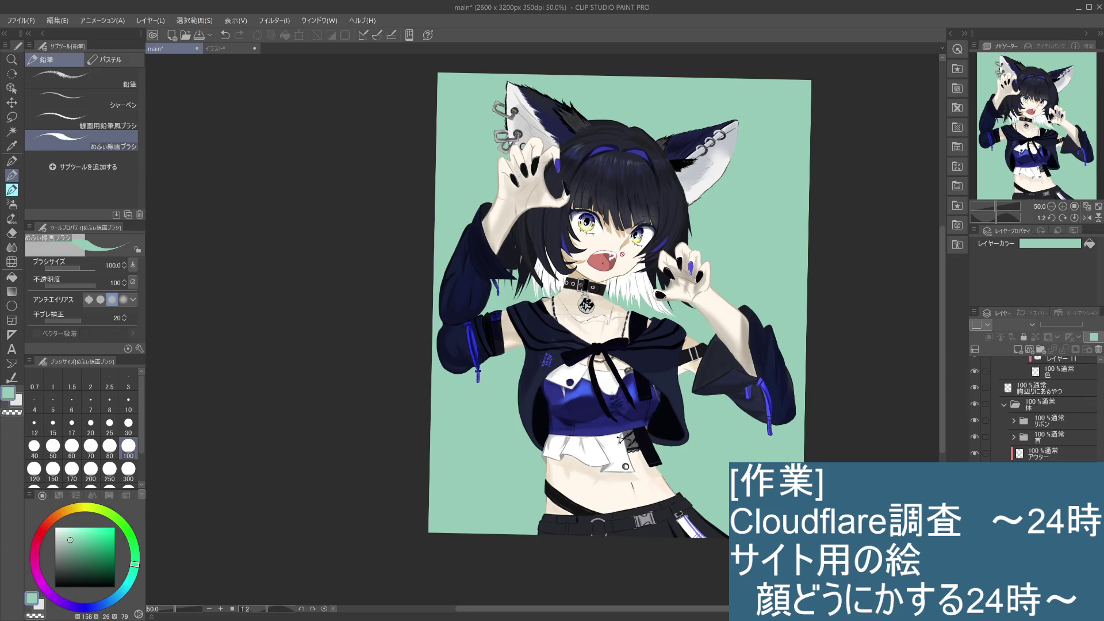
pyautogui.scroll(1, 1049, 409)
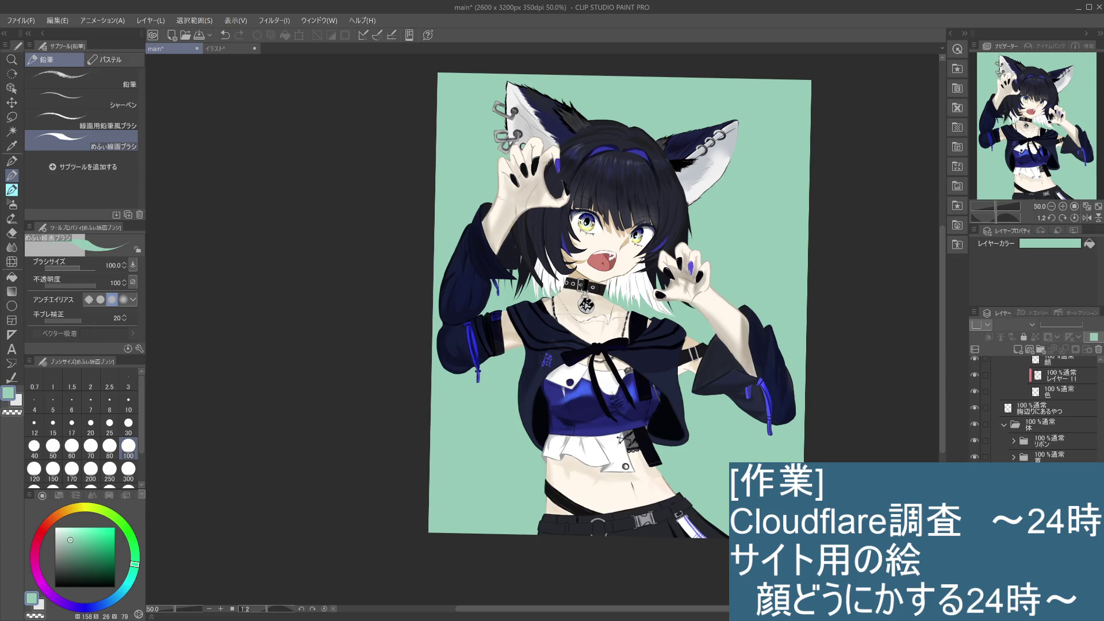
pyautogui.scroll(-2, 1049, 409)
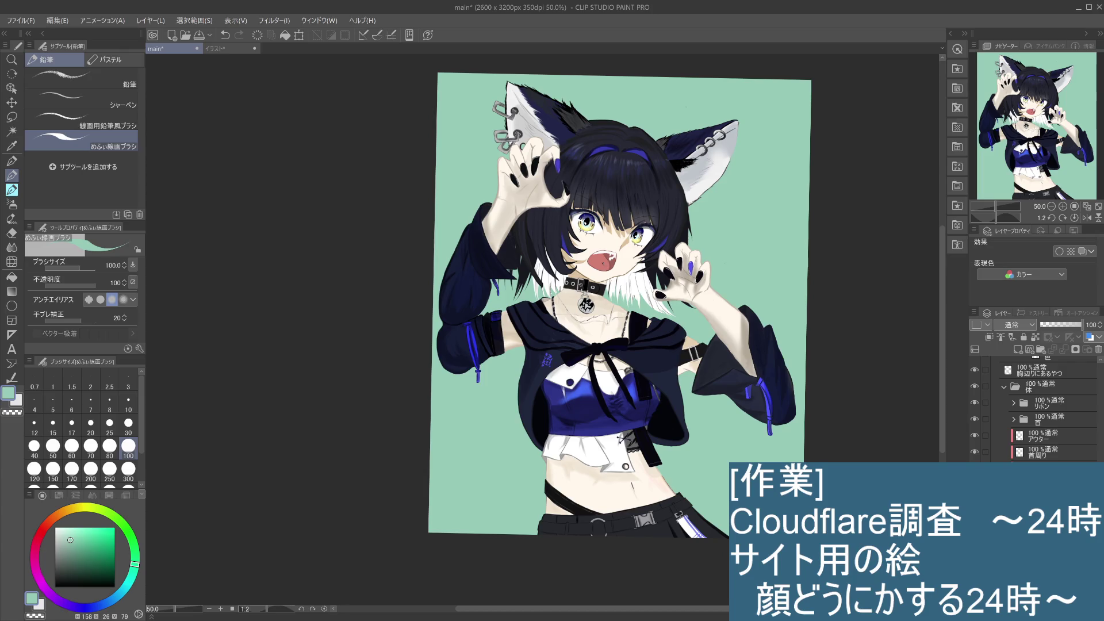
pyautogui.press('i')
pyautogui.click(608, 242)
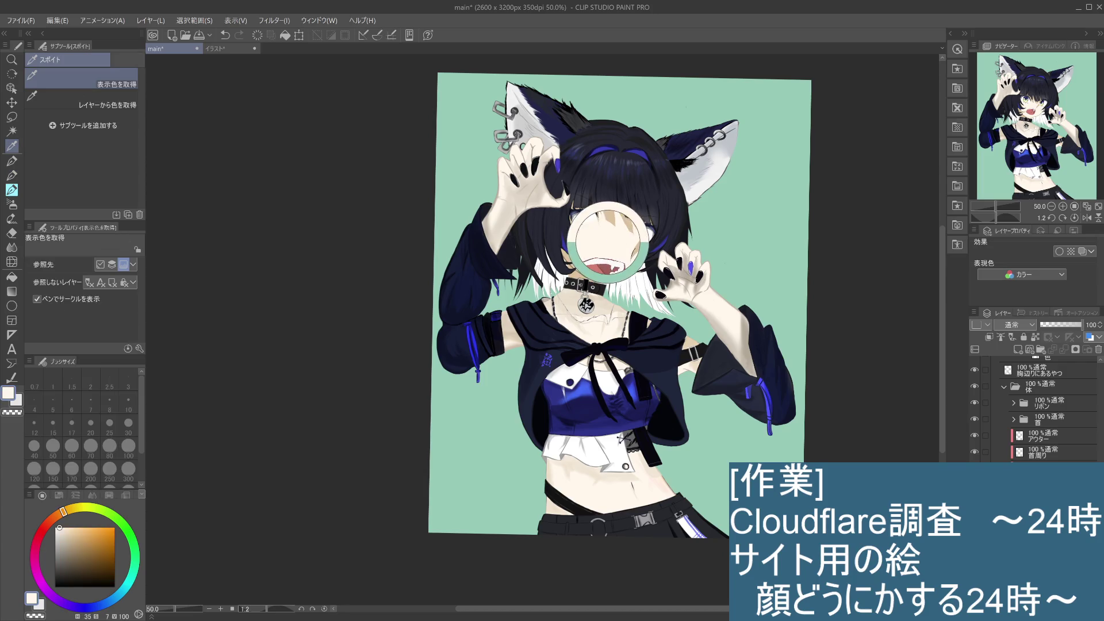
pyautogui.press('p')
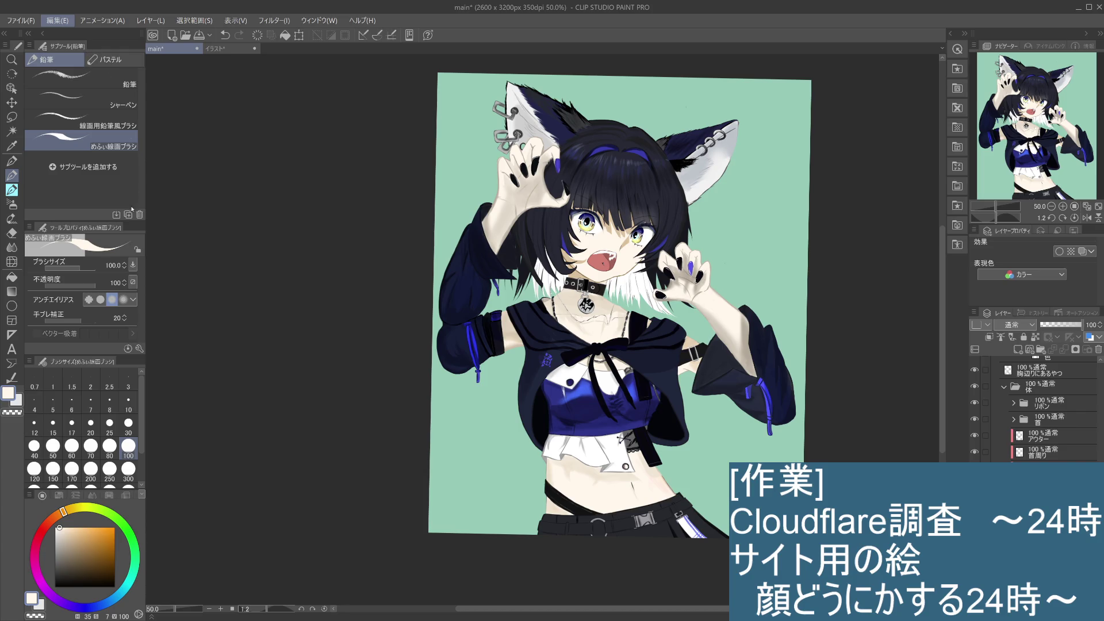
# Undo and redo the last outfit edit, then eyedrop the beige skin tone from the cheek
pyautogui.hotkey('ctrl', 'z')
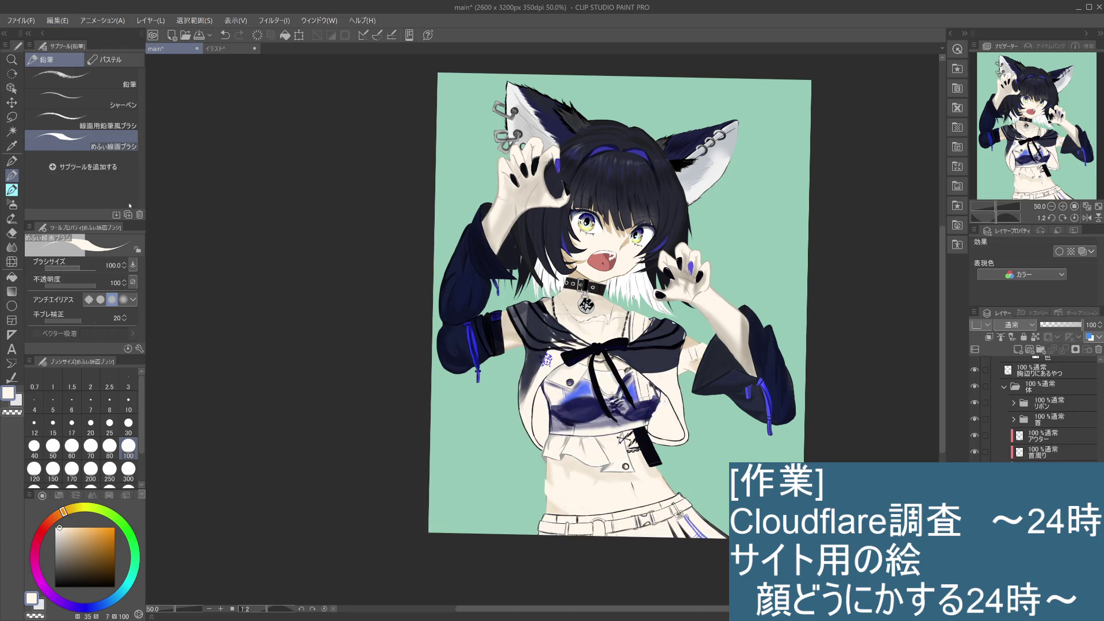
pyautogui.hotkey('ctrl', 'y')
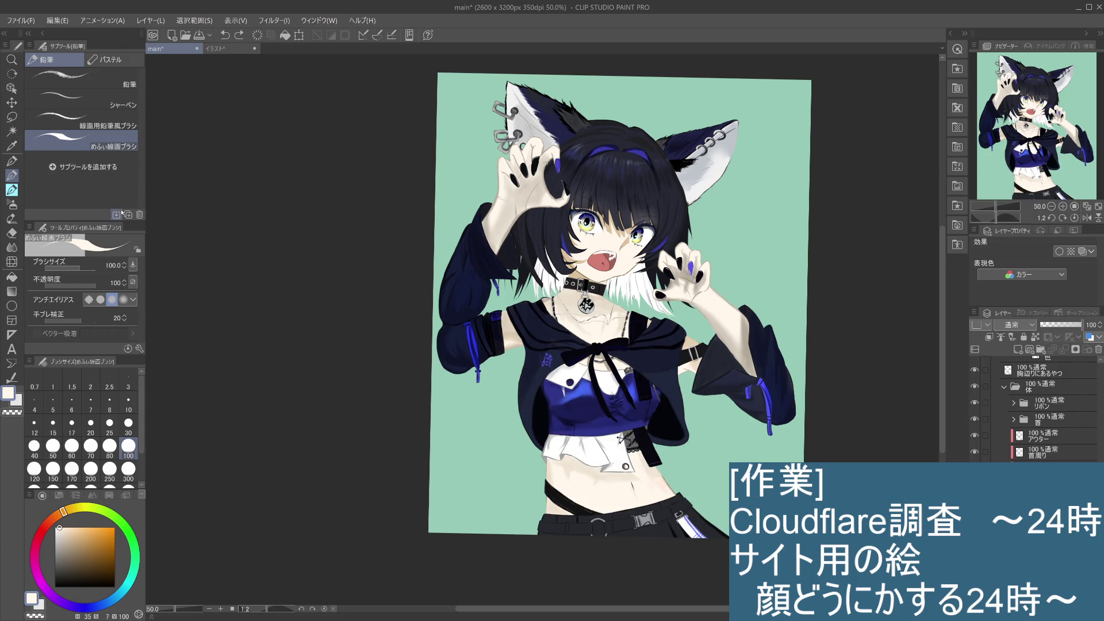
pyautogui.scroll(-1, 1035, 408)
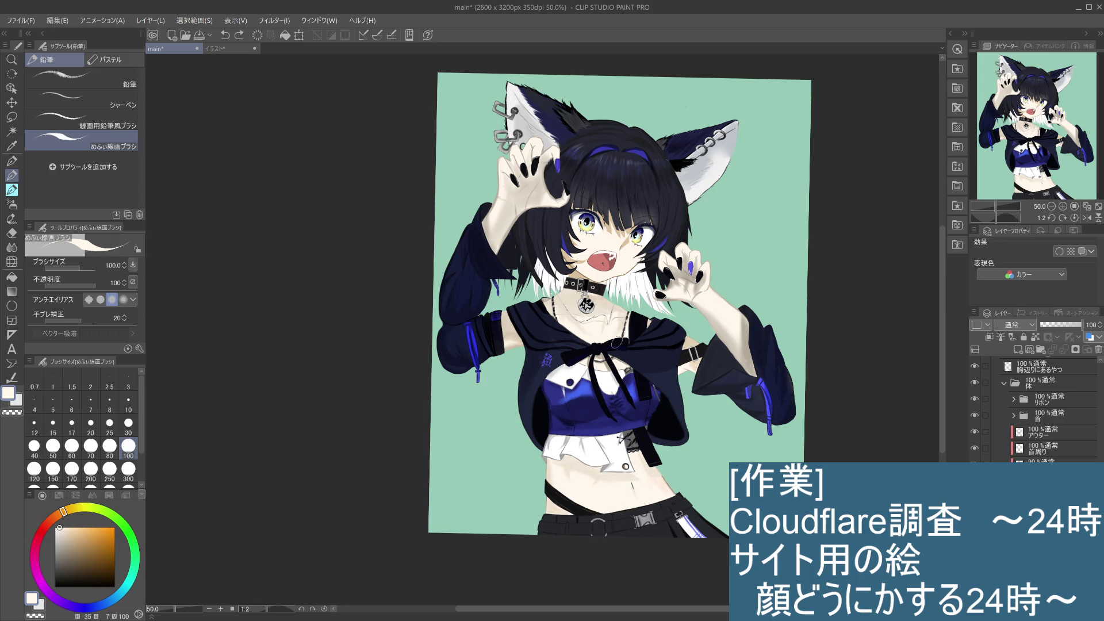
pyautogui.press('i')
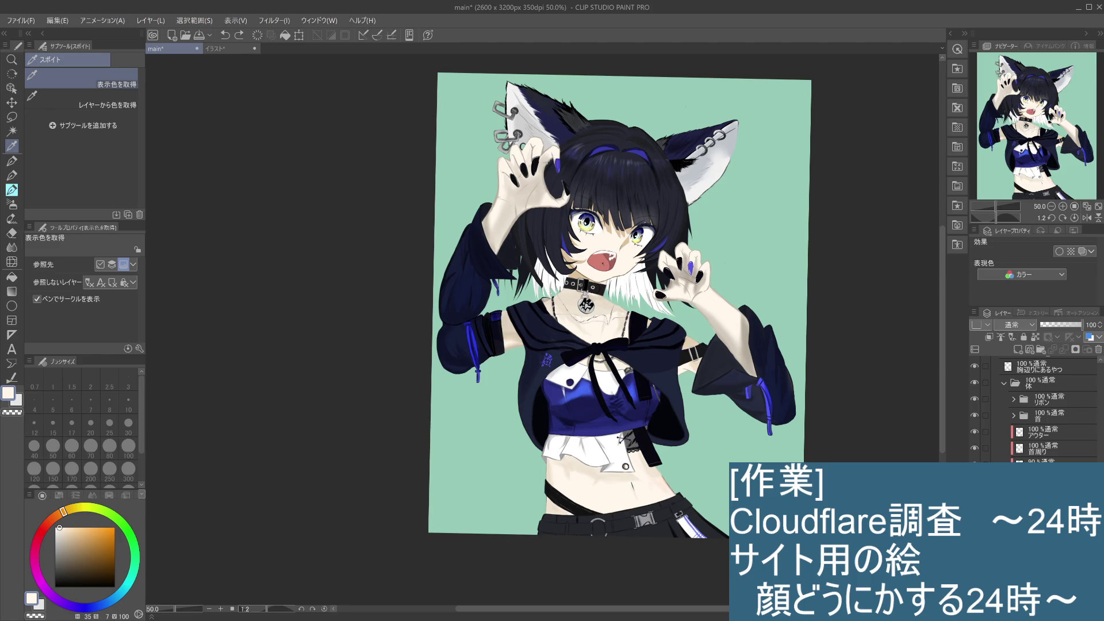
pyautogui.click(570, 257)
# Select the 90% layer below 首周り and toggle the strap and chest emblem layer's visibility to check it
pyautogui.click(1061, 433)
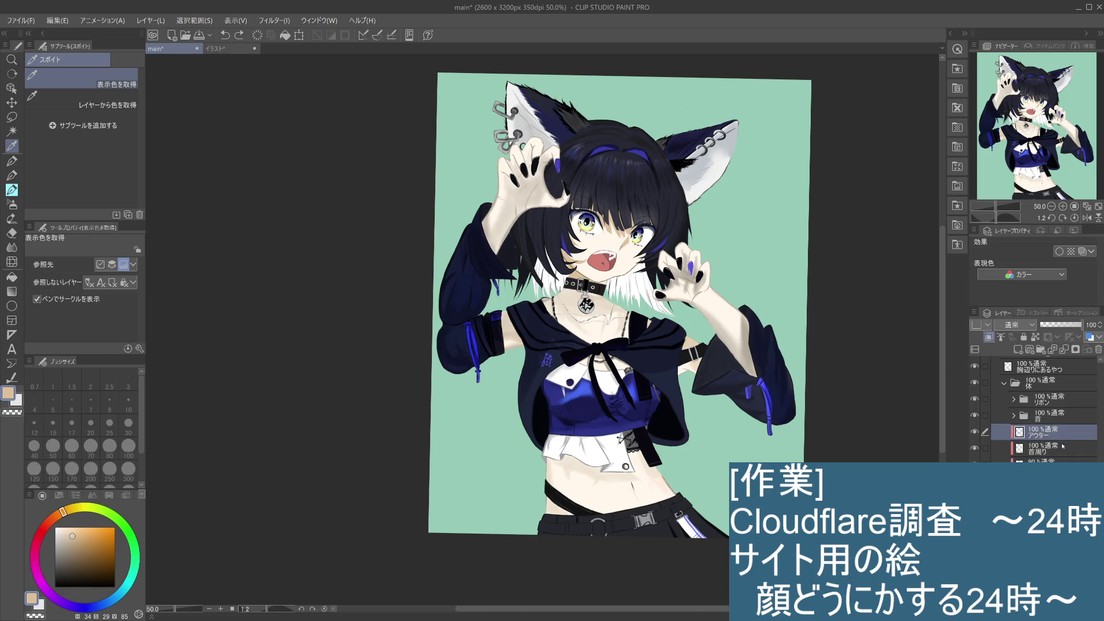
pyautogui.click(1041, 453)
pyautogui.click(978, 450)
pyautogui.click(977, 450)
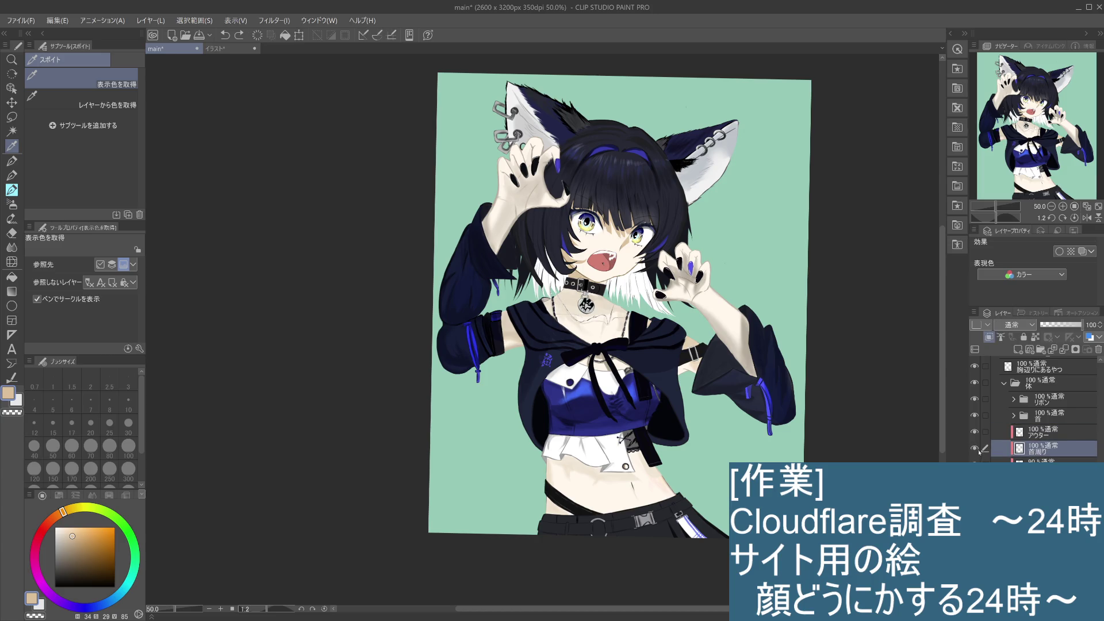
pyautogui.click(1042, 462)
pyautogui.click(975, 465)
pyautogui.click(974, 465)
pyautogui.click(974, 465)
pyautogui.click(974, 464)
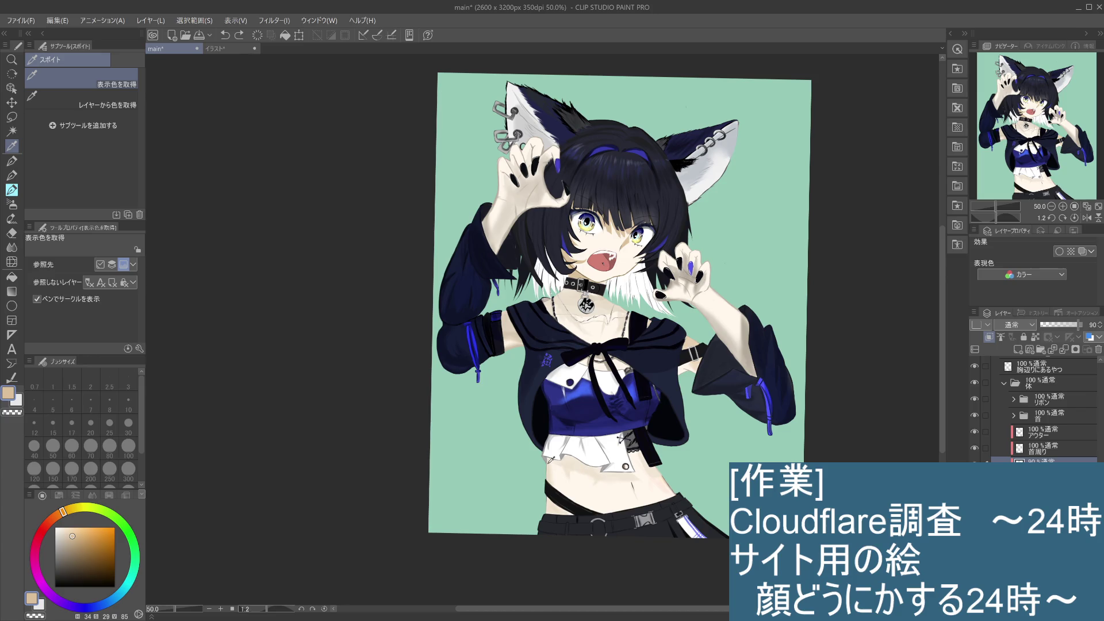
pyautogui.click(12, 176)
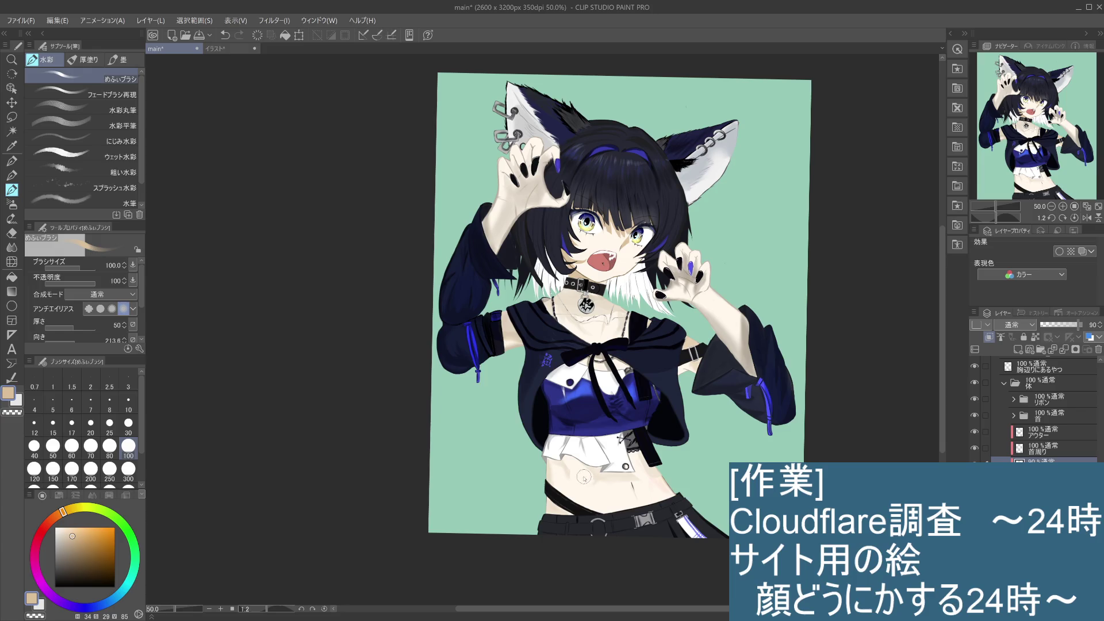
# Replace a belly stroke with faint skin-tone shading beside the white frill
pyautogui.moveTo(571, 468)
pyautogui.mouseDown()
pyautogui.moveTo(589, 478)
pyautogui.moveTo(546, 459)
pyautogui.mouseUp()
pyautogui.hotkey('ctrl', 'z')
pyautogui.scroll(-3, 575, 449)
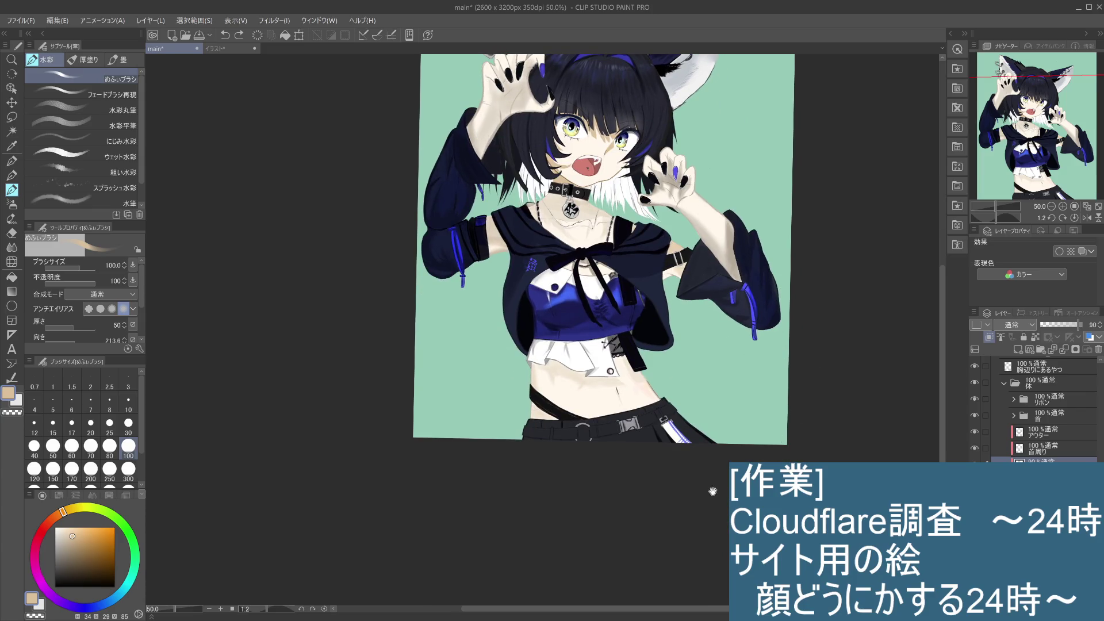
pyautogui.scroll(-2, 796, 416)
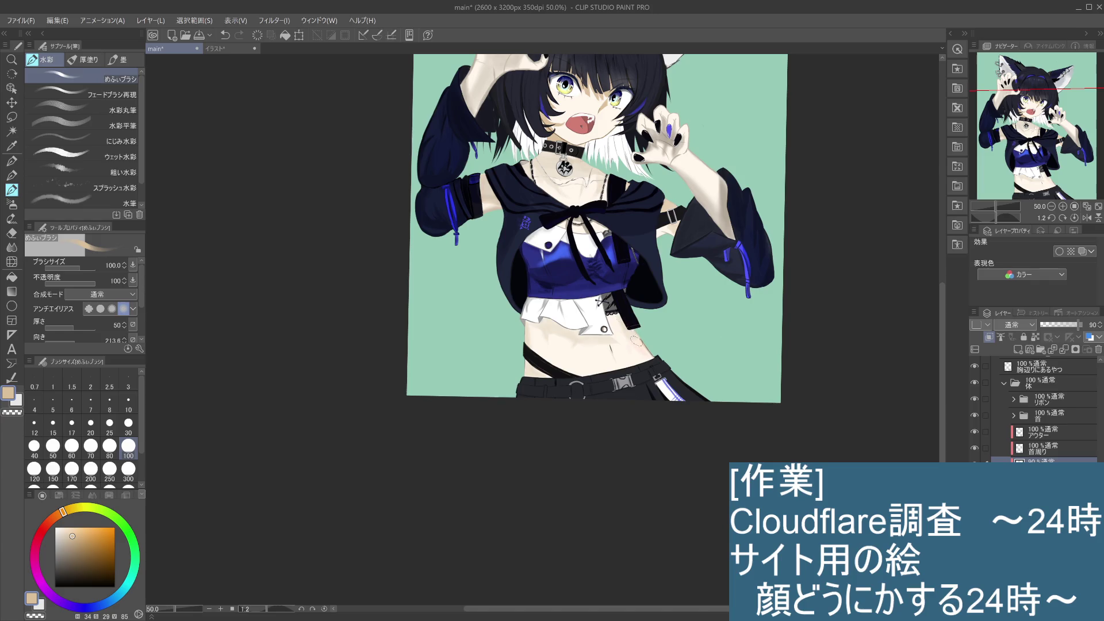
pyautogui.moveTo(624, 327); pyautogui.dragTo(641, 338)
# Add grey shading to the lace beads under the frill
pyautogui.scroll(1, 636, 328)
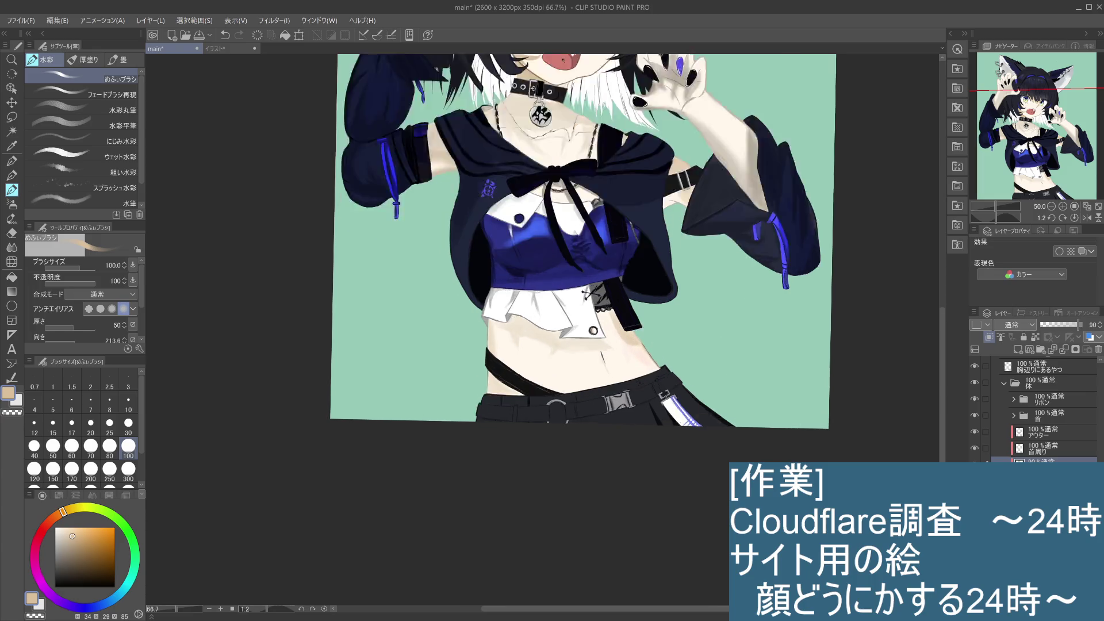
pyautogui.scroll(1, 635, 325)
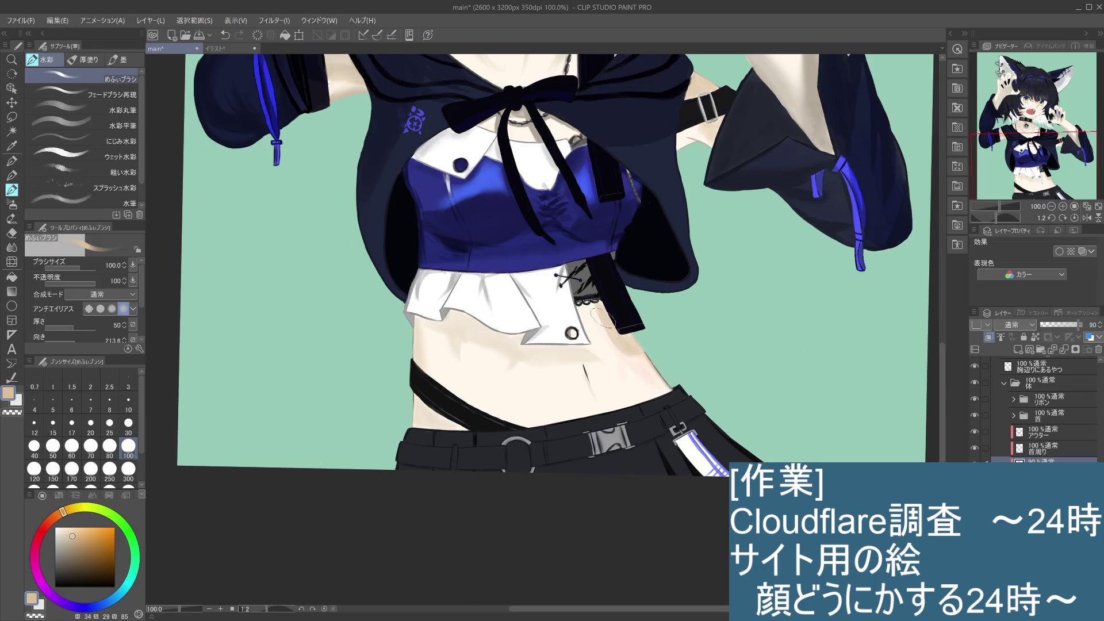
pyautogui.moveTo(590, 301); pyautogui.dragTo(592, 305)
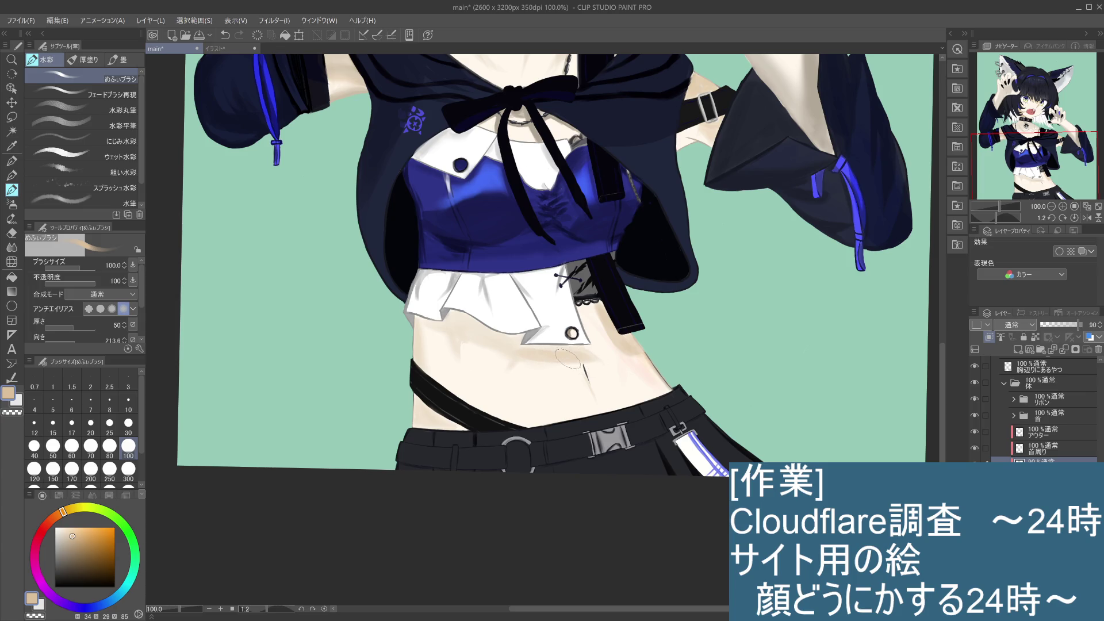
# Paint soft shading on the belly left of the ruffle and shrink the brush to size 30
pyautogui.scroll(-3, 509, 308)
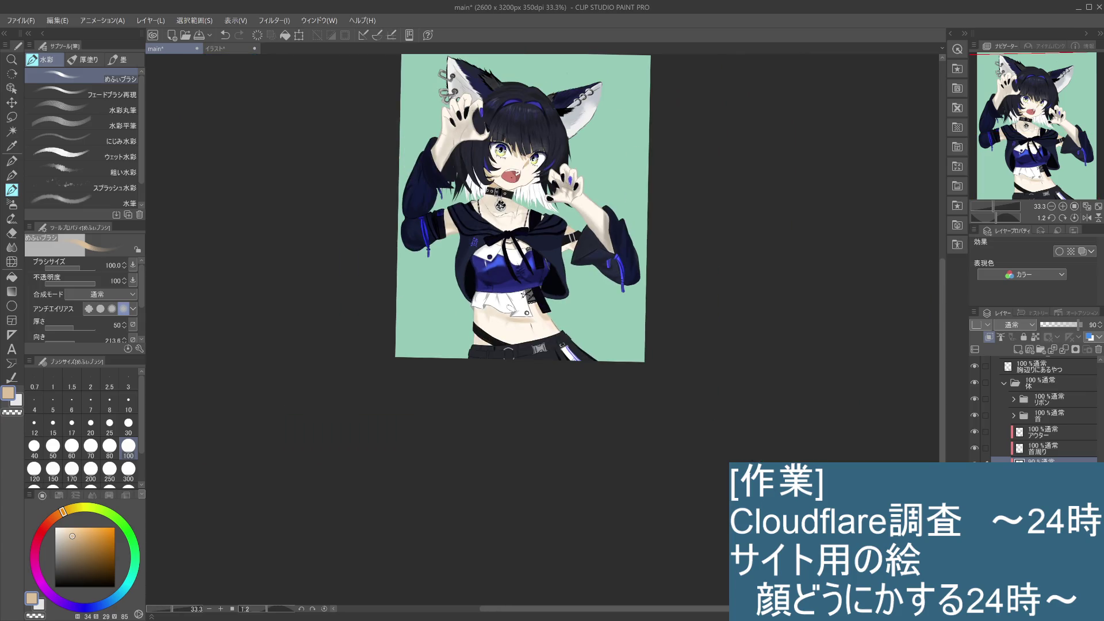
pyautogui.scroll(2, 510, 308)
pyautogui.scroll(-2, 510, 307)
pyautogui.scroll(1, 535, 341)
pyautogui.scroll(2, 516, 329)
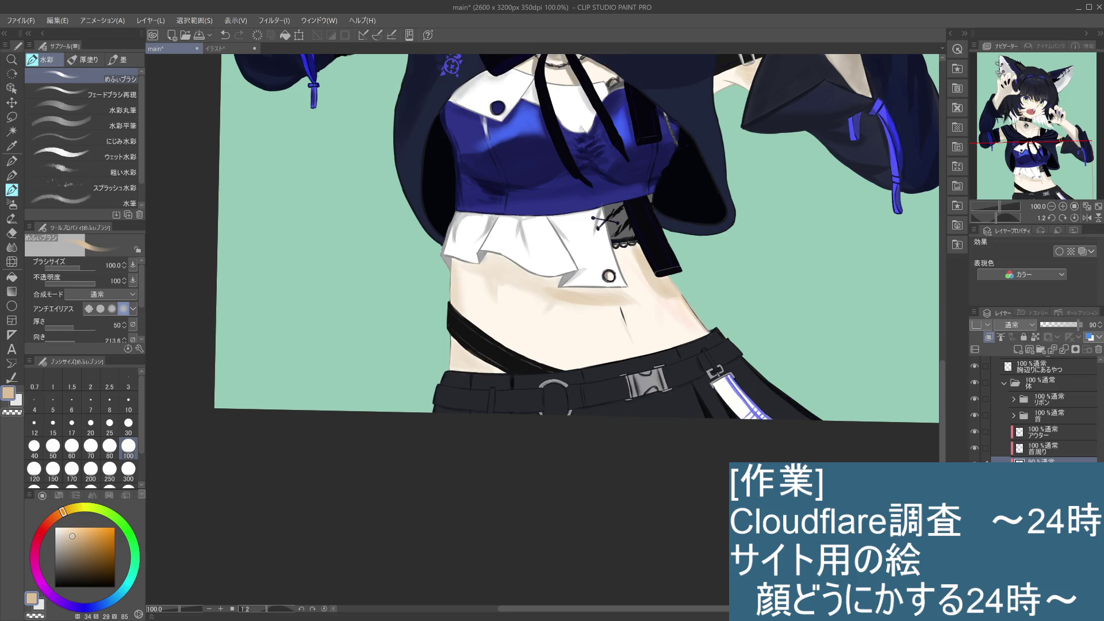
pyautogui.moveTo(492, 266); pyautogui.dragTo(517, 282)
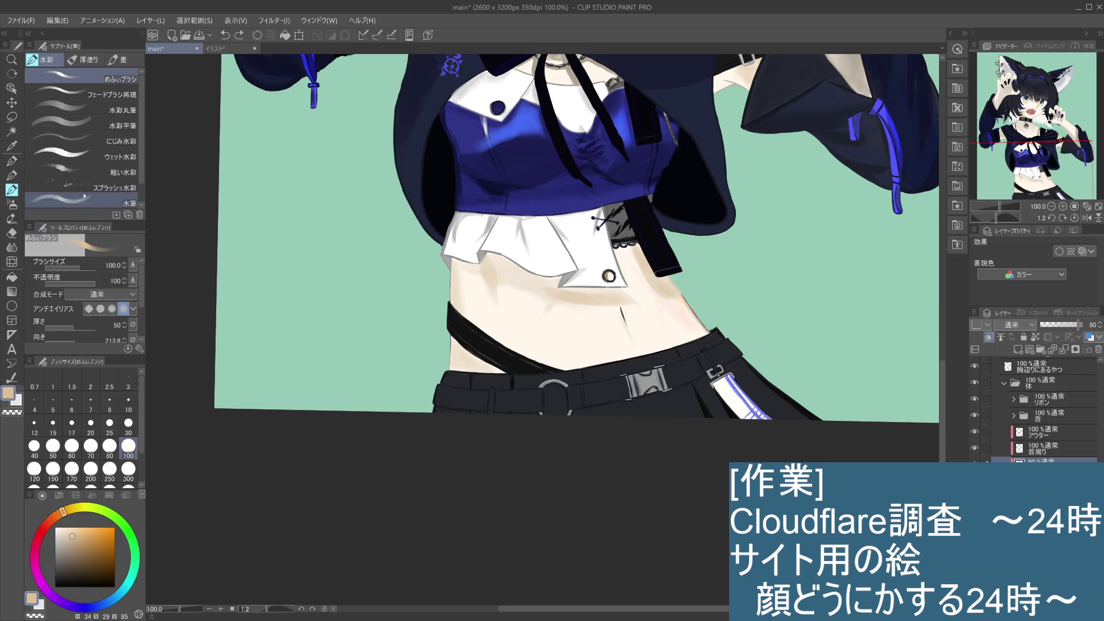
pyautogui.click(137, 419)
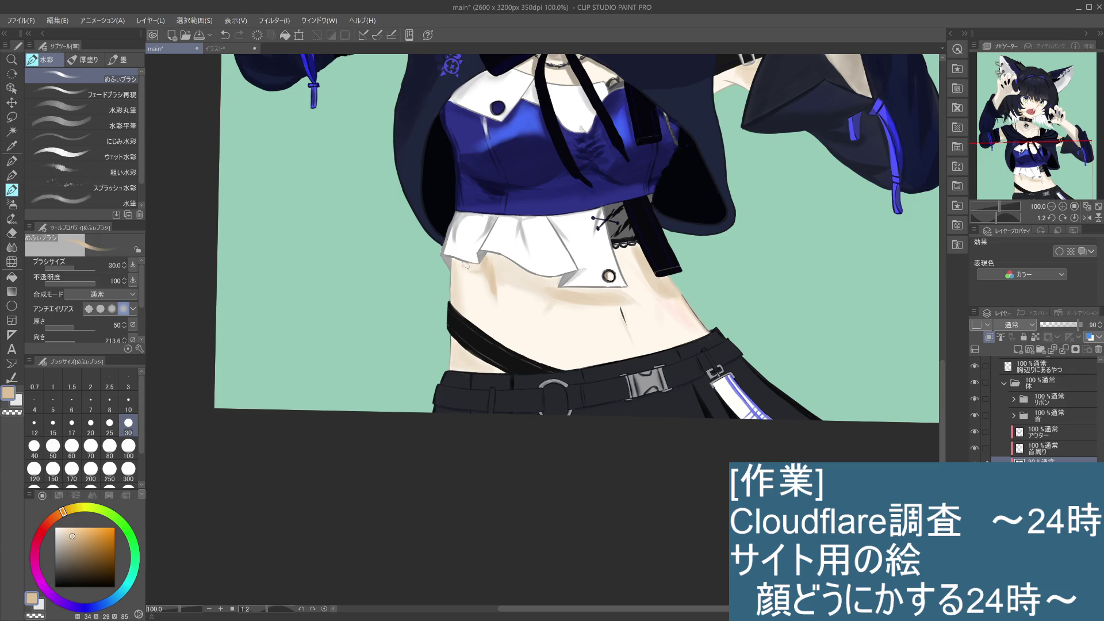
# Redo the small patch and paint tan shading on the skin below the shirt hem
pyautogui.hotkey('ctrl', 'z')
pyautogui.click(455, 262)
pyautogui.moveTo(460, 263); pyautogui.dragTo(465, 264)
pyautogui.moveTo(501, 275)
pyautogui.mouseDown()
pyautogui.moveTo(492, 258)
pyautogui.moveTo(498, 282)
pyautogui.mouseUp()
# Rotate the canvas and paint darker tan shading left of the collar, redoing one missed stroke
pyautogui.moveTo(569, 351)
pyautogui.mouseDown()
pyautogui.moveTo(542, 341)
pyautogui.moveTo(559, 404)
pyautogui.mouseUp()
pyautogui.moveTo(582, 302)
pyautogui.mouseDown()
pyautogui.moveTo(591, 255)
pyautogui.moveTo(610, 243)
pyautogui.moveTo(607, 271)
pyautogui.moveTo(611, 244)
pyautogui.mouseUp()
pyautogui.hotkey('ctrl', 'z')
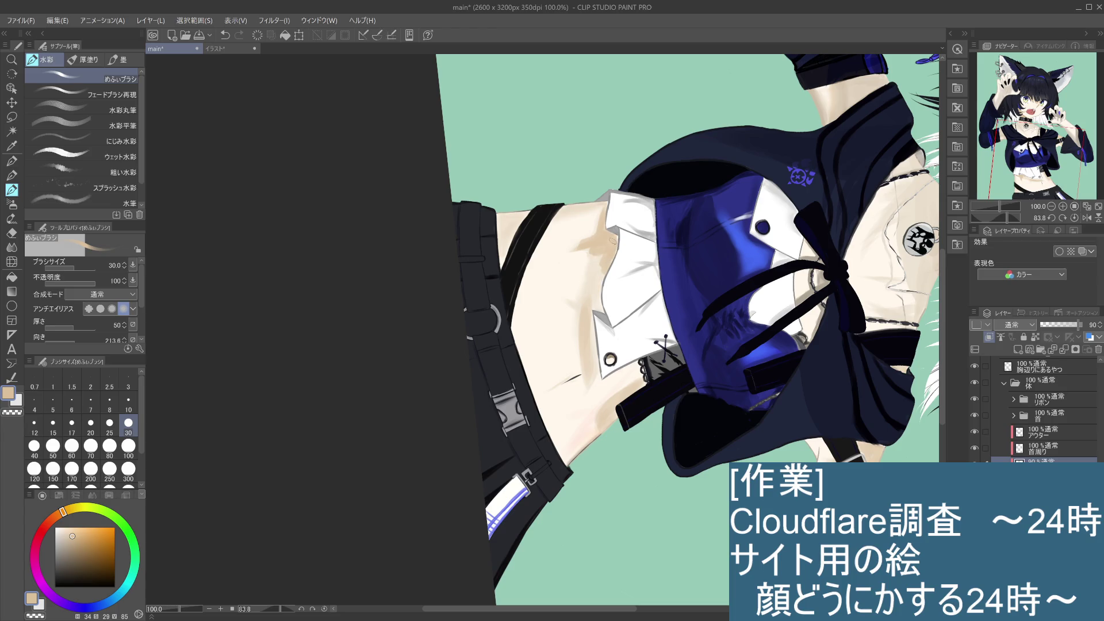
pyautogui.moveTo(615, 242)
pyautogui.mouseDown()
pyautogui.moveTo(591, 282)
pyautogui.moveTo(593, 259)
pyautogui.moveTo(601, 303)
pyautogui.moveTo(600, 282)
pyautogui.mouseUp()
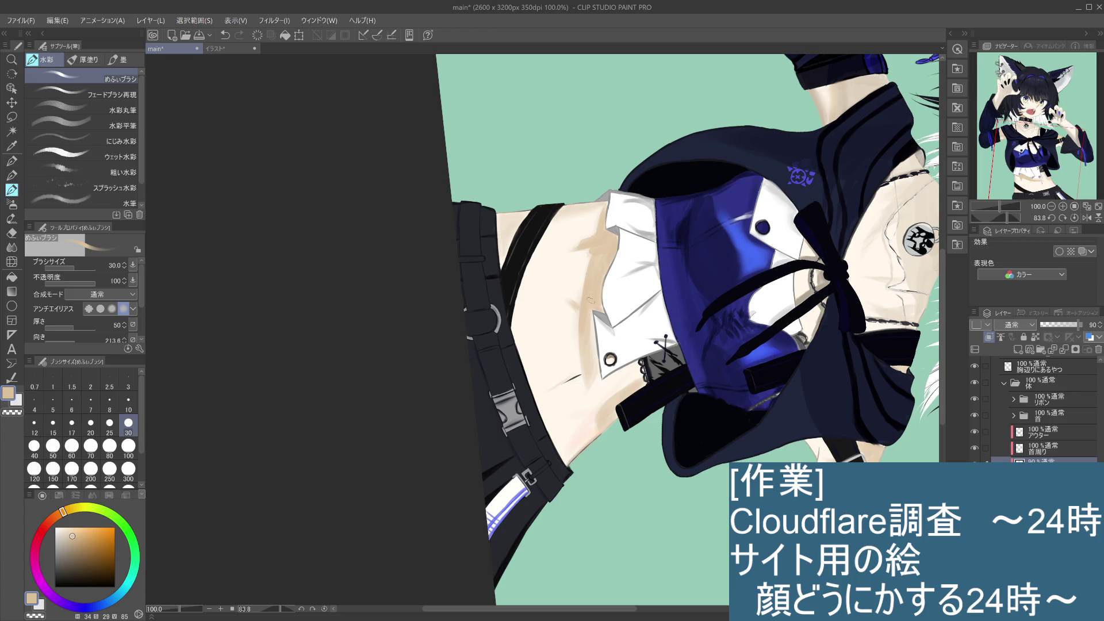
# Rotate back toward upright and deepen the tan shadow below the collar tip and along its edge
pyautogui.moveTo(706, 449)
pyautogui.mouseDown()
pyautogui.moveTo(751, 423)
pyautogui.moveTo(727, 339)
pyautogui.mouseUp()
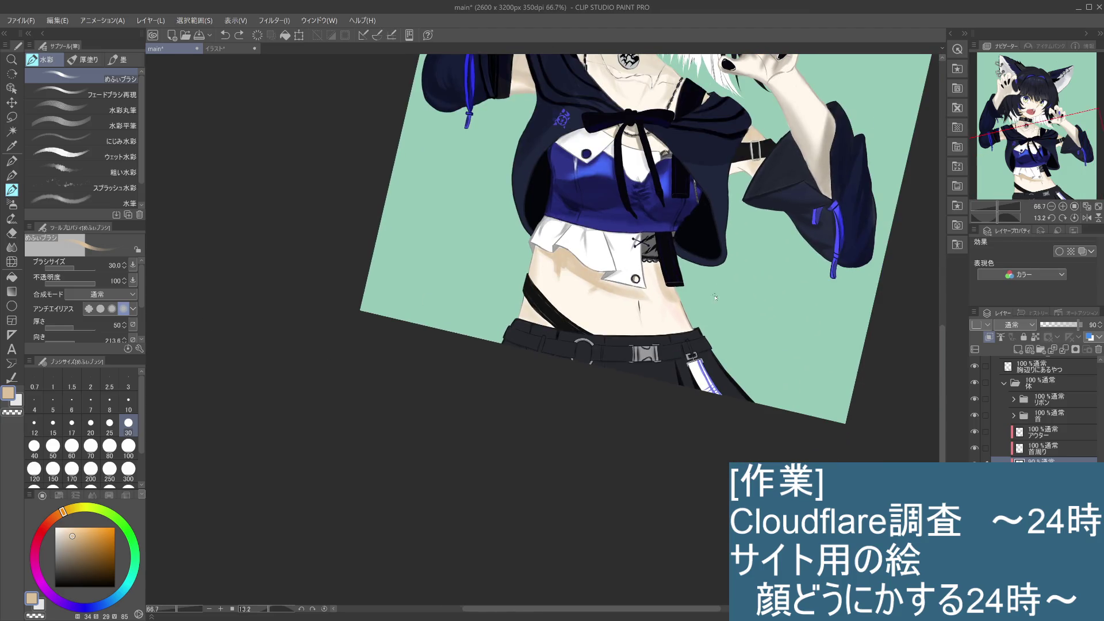
pyautogui.scroll(-2, 714, 297)
pyautogui.scroll(3, 640, 414)
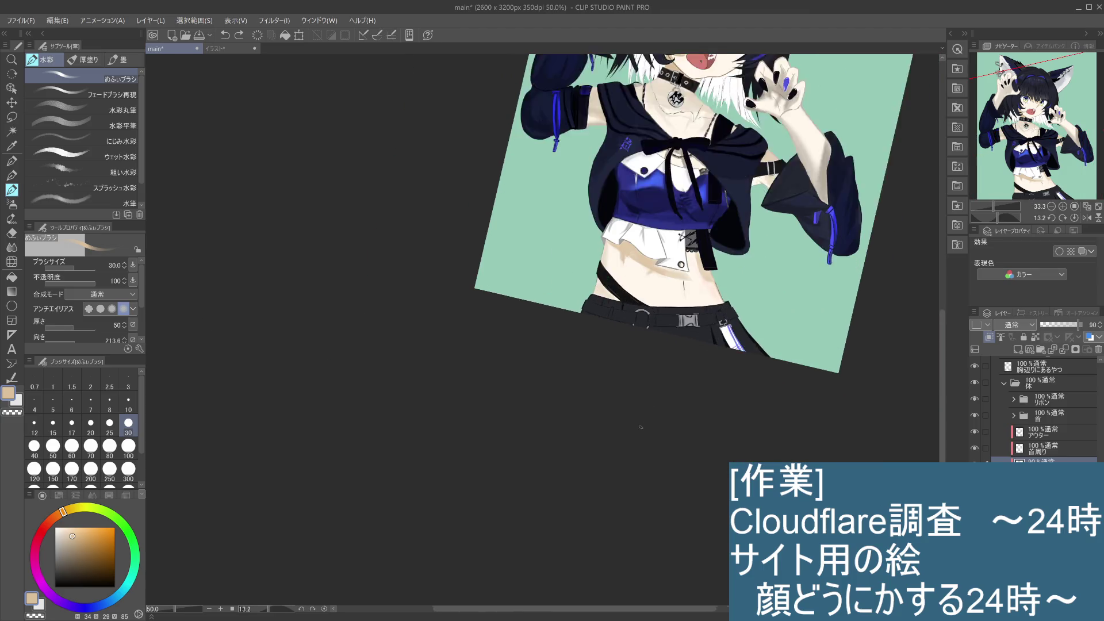
pyautogui.scroll(1, 490, 302)
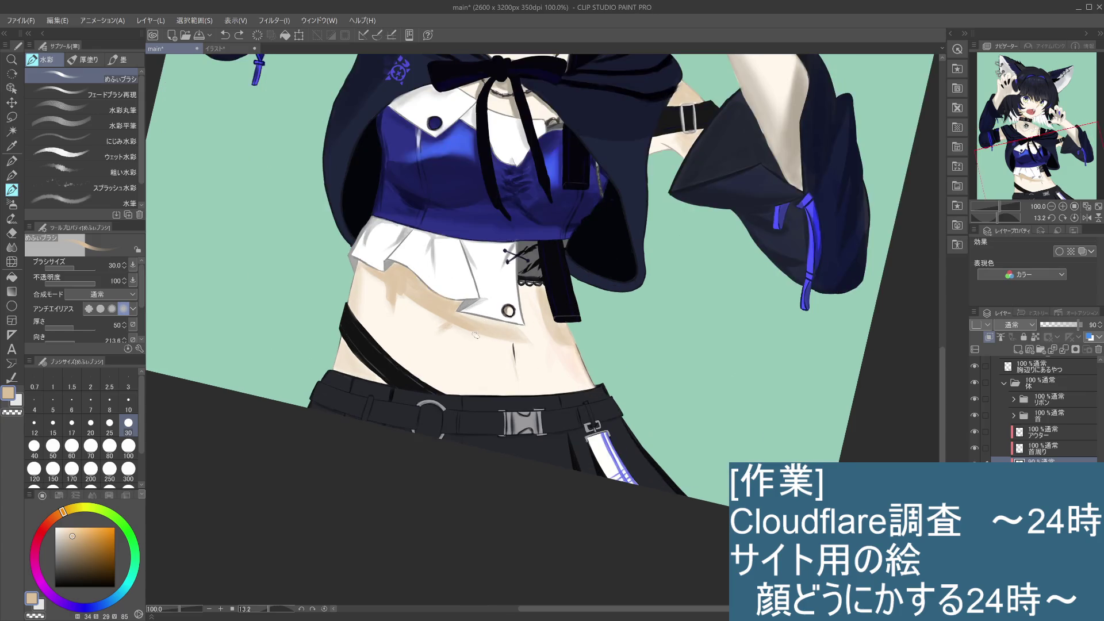
pyautogui.moveTo(397, 291); pyautogui.dragTo(401, 291)
pyautogui.moveTo(465, 318); pyautogui.dragTo(493, 326)
pyautogui.hotkey('ctrl', 'z')
pyautogui.moveTo(469, 318)
pyautogui.mouseDown()
pyautogui.moveTo(484, 323)
pyautogui.moveTo(518, 402)
pyautogui.moveTo(532, 504)
pyautogui.mouseUp()
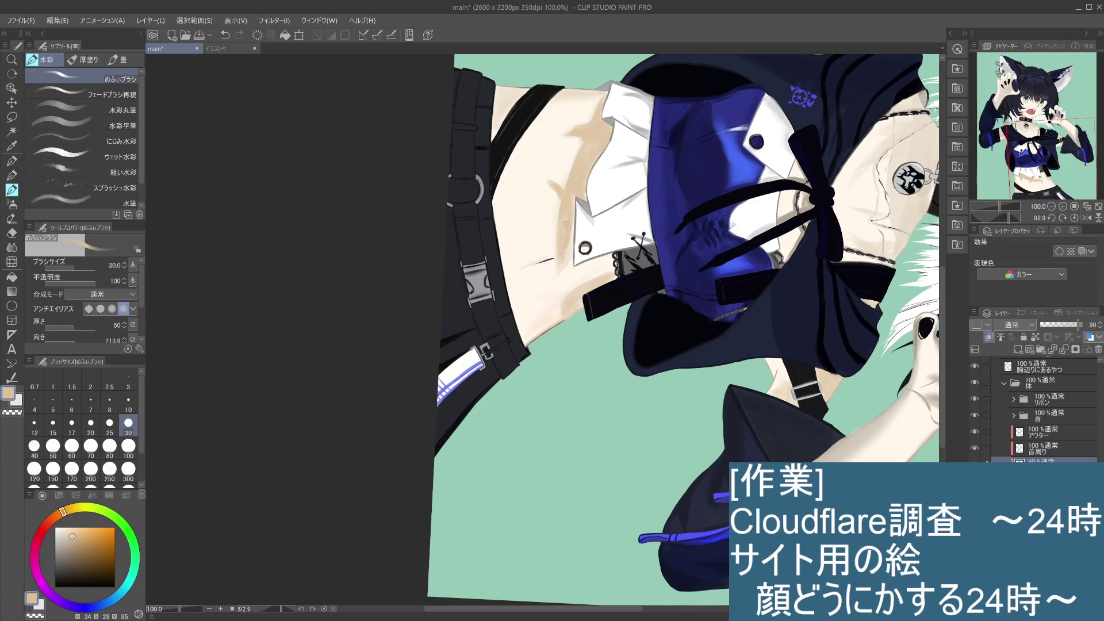
pyautogui.moveTo(562, 238)
pyautogui.mouseDown()
pyautogui.moveTo(561, 273)
pyautogui.moveTo(563, 258)
pyautogui.mouseUp()
pyautogui.moveTo(574, 212); pyautogui.dragTo(573, 251)
# Use the soft blur blend at size 100 to smooth the tan shadow beside the white shirt
pyautogui.press('j')
pyautogui.click(139, 102)
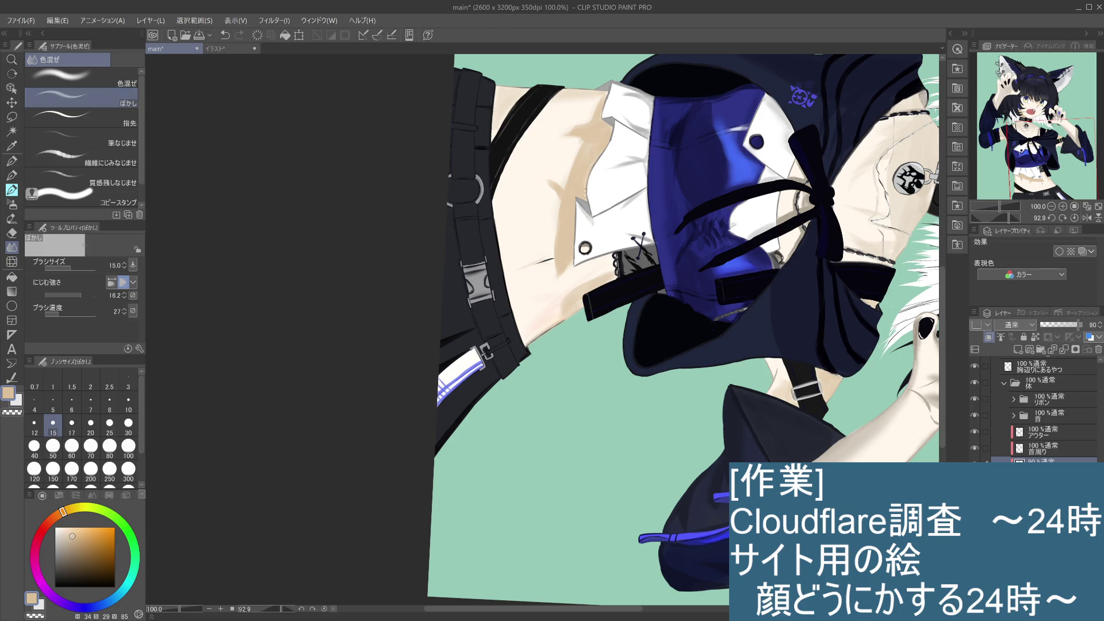
pyautogui.hotkey('ctrl', 'z')
pyautogui.moveTo(553, 201); pyautogui.dragTo(567, 206)
pyautogui.click(128, 447)
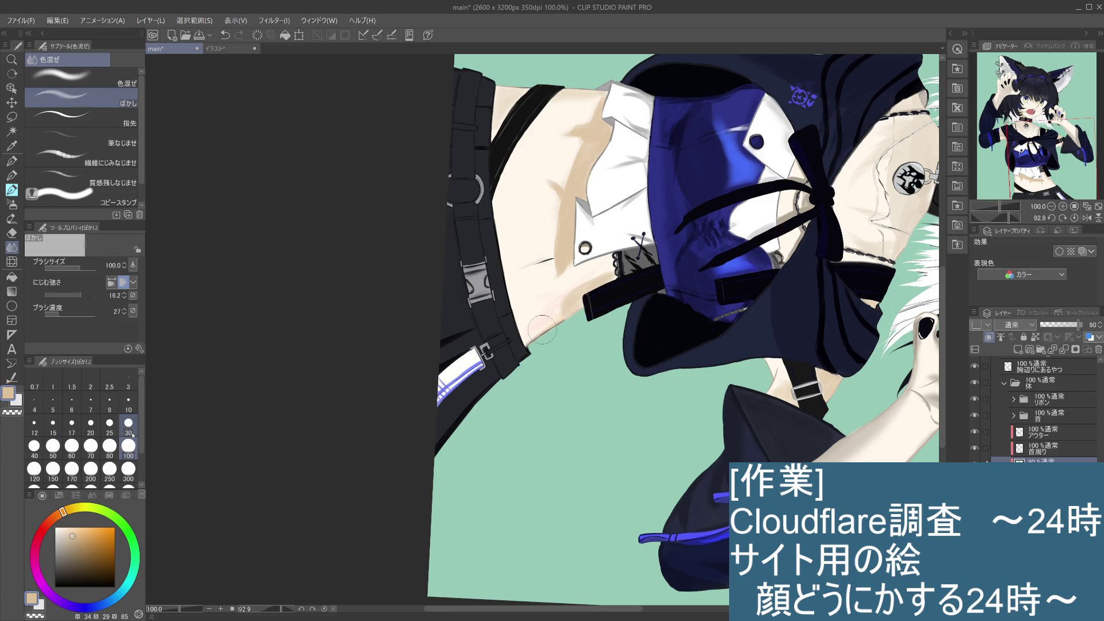
pyautogui.moveTo(577, 124)
pyautogui.mouseDown()
pyautogui.moveTo(572, 141)
pyautogui.moveTo(587, 108)
pyautogui.mouseUp()
# Rotate, zoom and pan the canvas to review the face, collar, chest and waist
pyautogui.moveTo(567, 438)
pyautogui.mouseDown()
pyautogui.moveTo(598, 426)
pyautogui.moveTo(603, 387)
pyautogui.mouseUp()
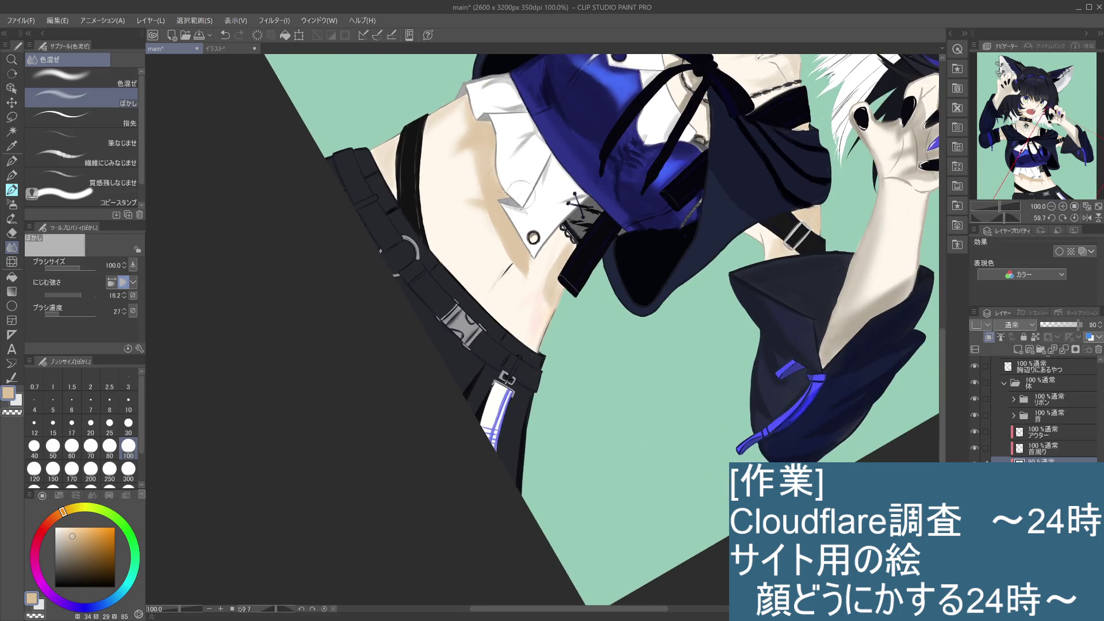
pyautogui.moveTo(619, 411); pyautogui.dragTo(627, 387)
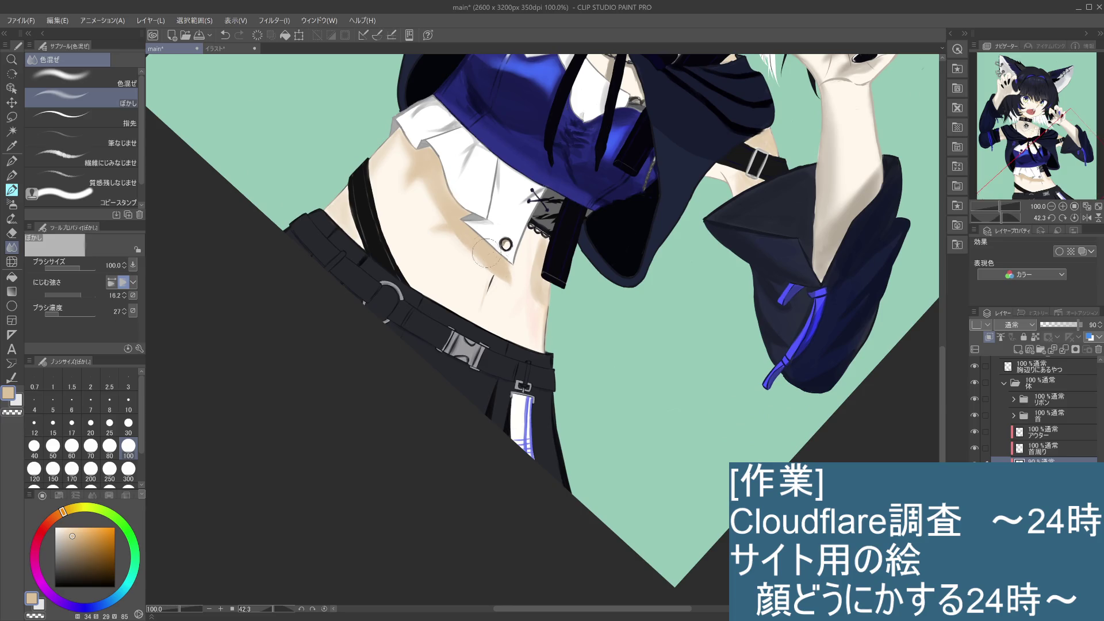
pyautogui.scroll(-3, 646, 348)
pyautogui.moveTo(646, 348); pyautogui.dragTo(654, 355)
pyautogui.scroll(-1, 639, 298)
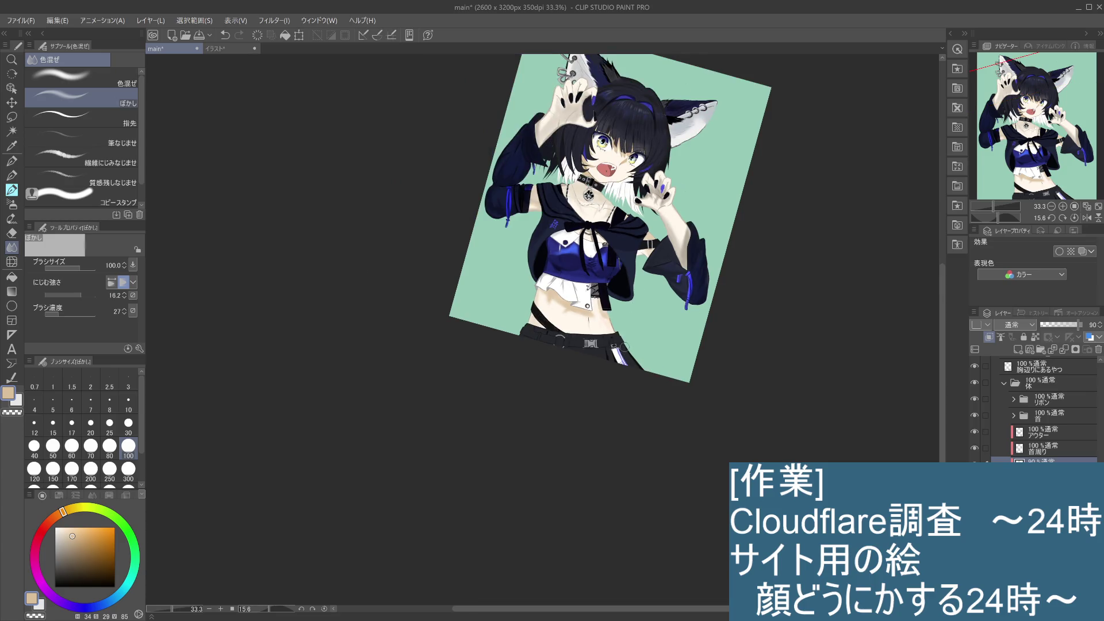
pyautogui.scroll(1, 624, 345)
pyautogui.moveTo(633, 313); pyautogui.dragTo(642, 339)
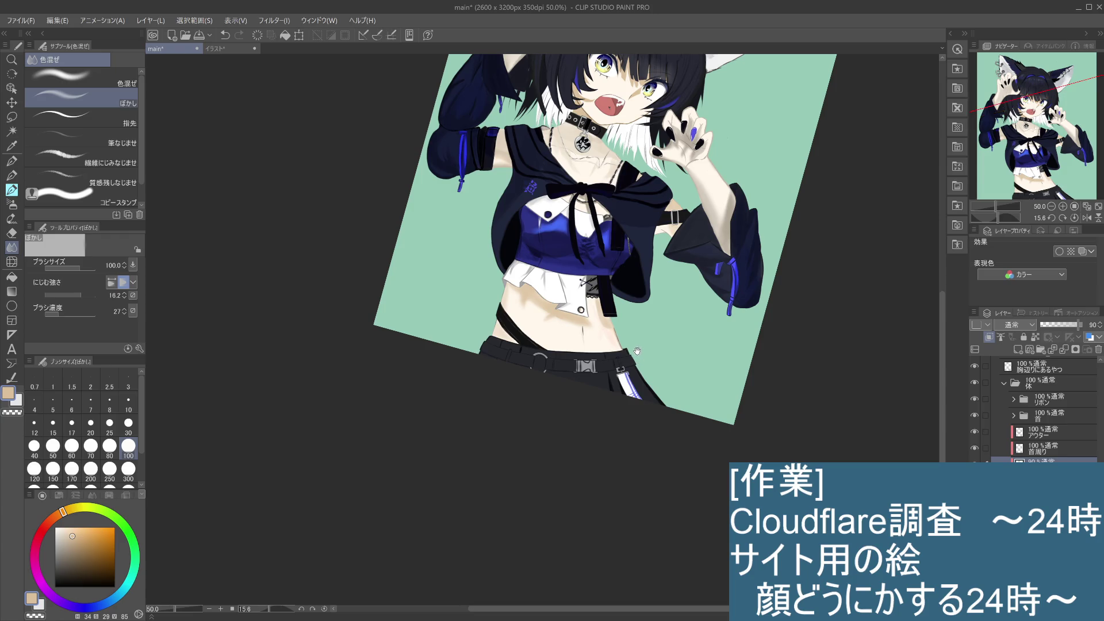
pyautogui.scroll(1, 636, 349)
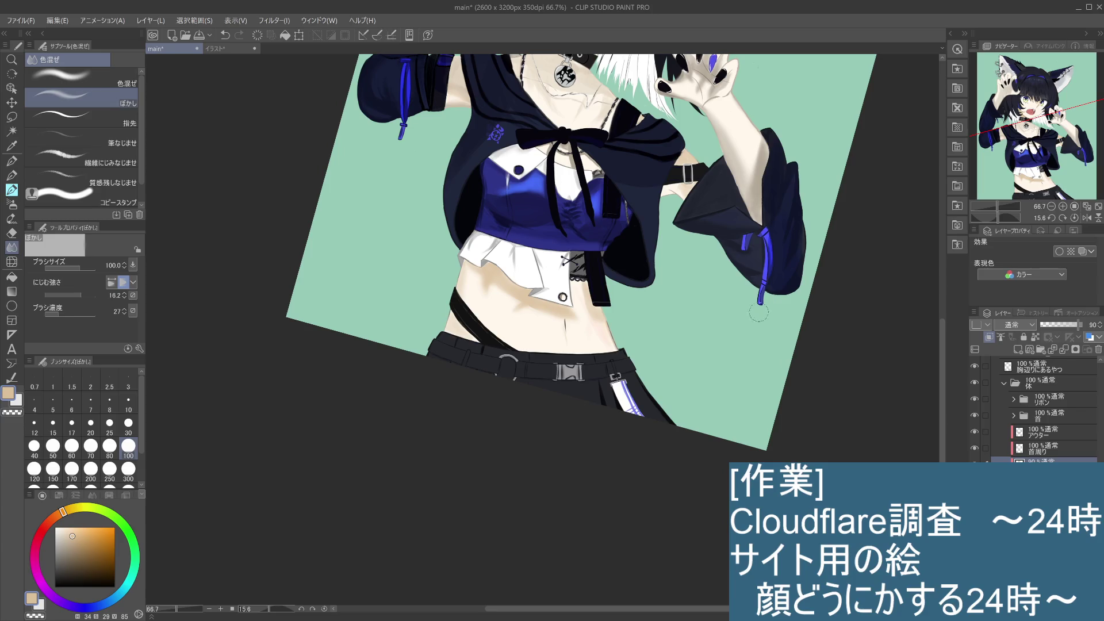
pyautogui.scroll(-2, 664, 307)
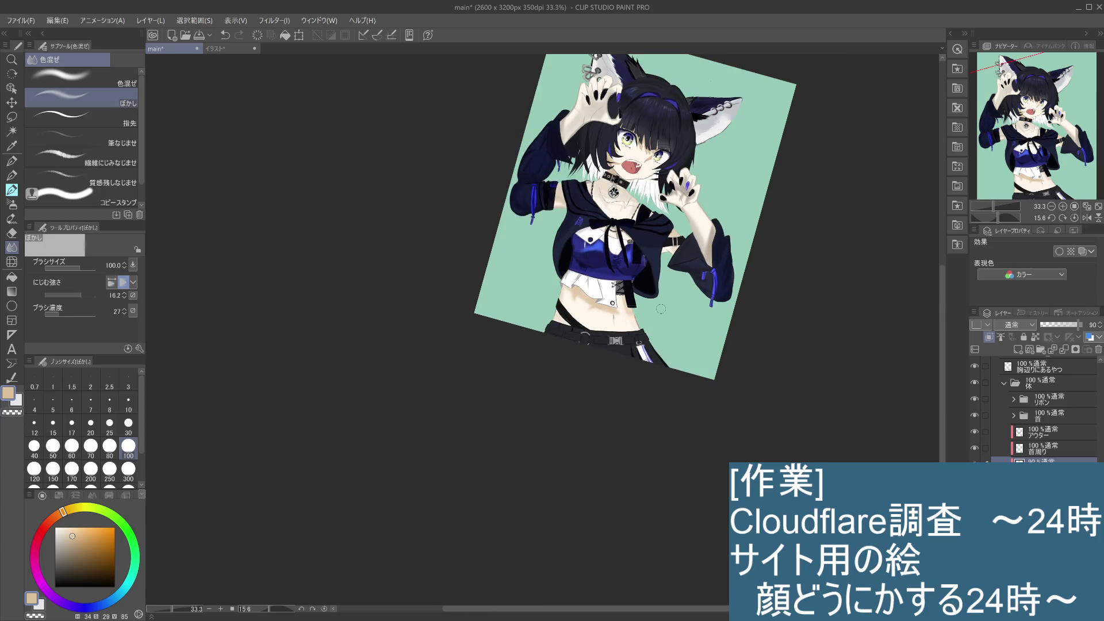
pyautogui.scroll(2, 661, 313)
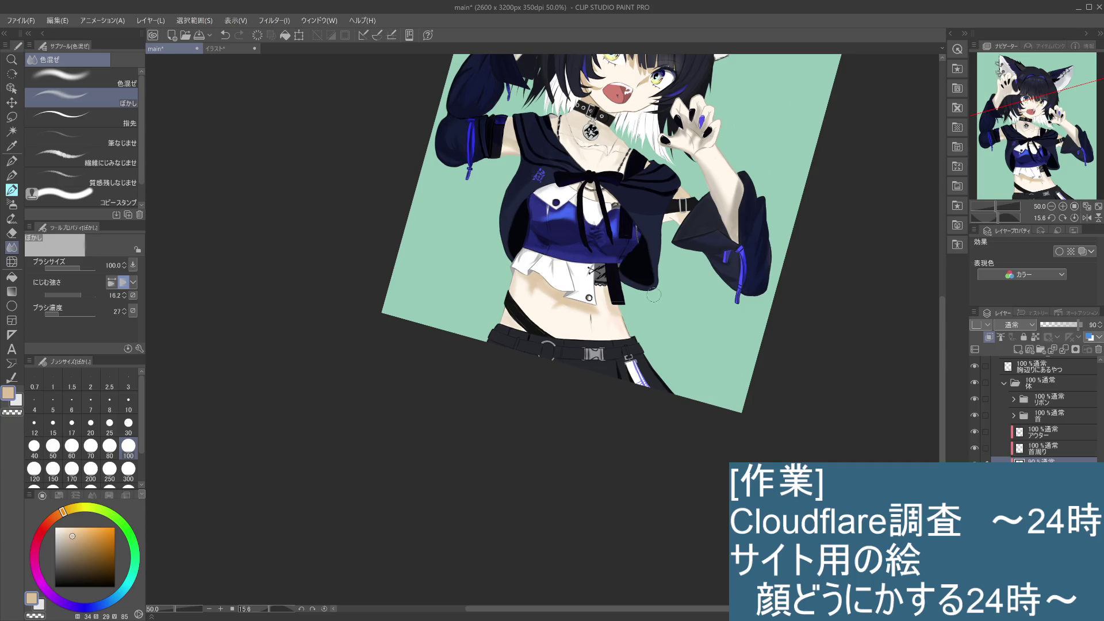
pyautogui.scroll(-1, 667, 264)
pyautogui.scroll(2, 657, 332)
pyautogui.moveTo(656, 332)
pyautogui.mouseDown()
pyautogui.moveTo(684, 225)
pyautogui.moveTo(679, 242)
pyautogui.moveTo(723, 292)
pyautogui.moveTo(727, 320)
pyautogui.mouseUp()
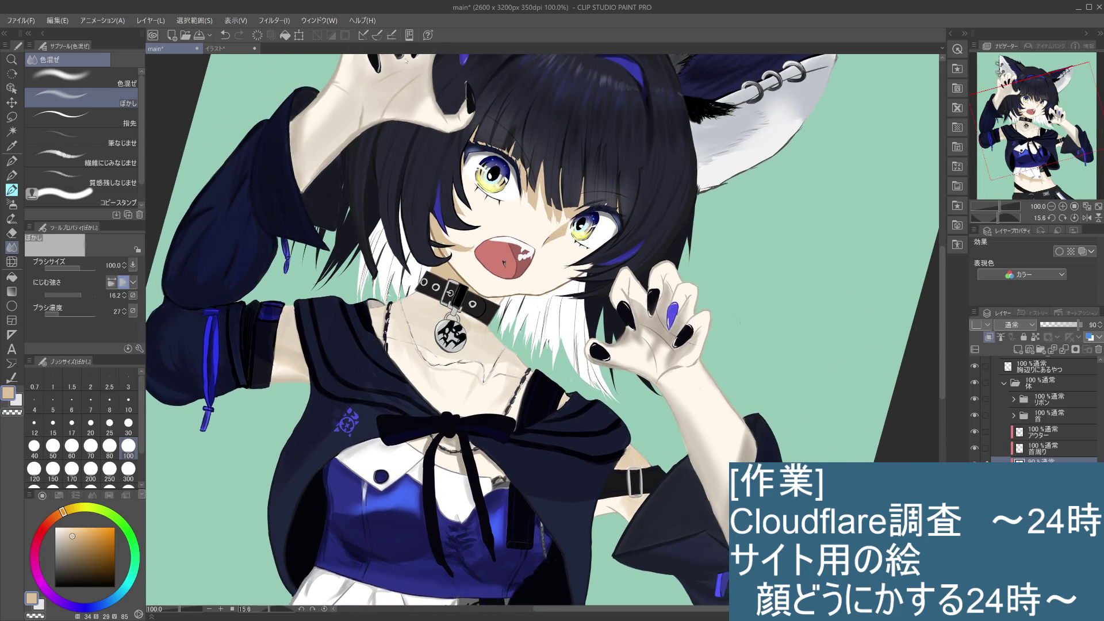
pyautogui.moveTo(616, 365)
pyautogui.mouseDown()
pyautogui.moveTo(703, 186)
pyautogui.moveTo(740, 38)
pyautogui.mouseUp()
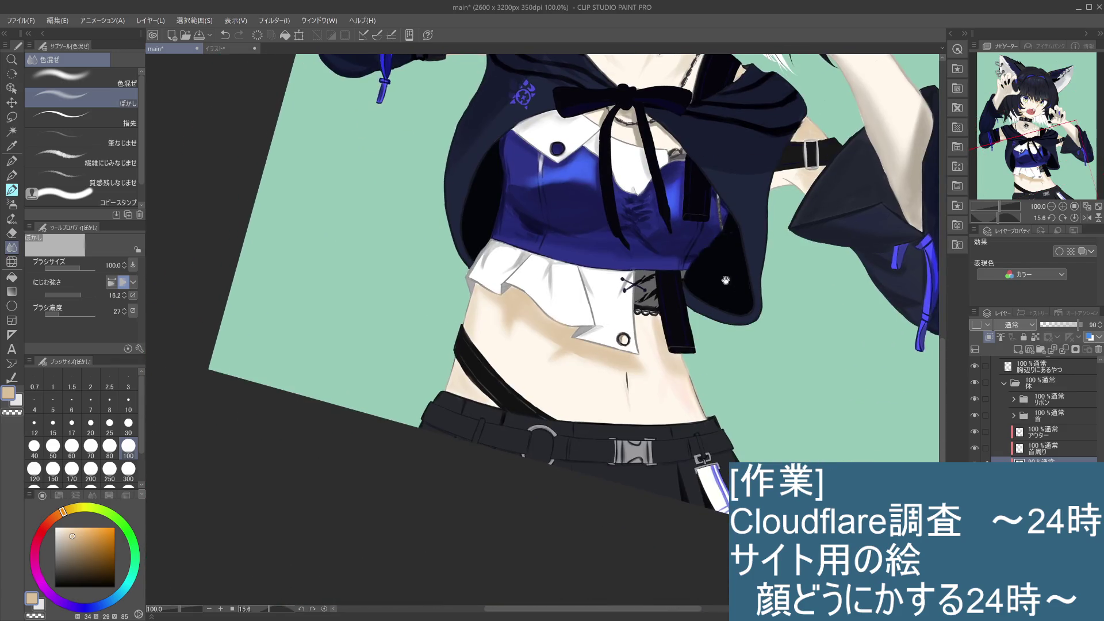
pyautogui.moveTo(695, 271); pyautogui.dragTo(699, 332)
pyautogui.scroll(6, 698, 333)
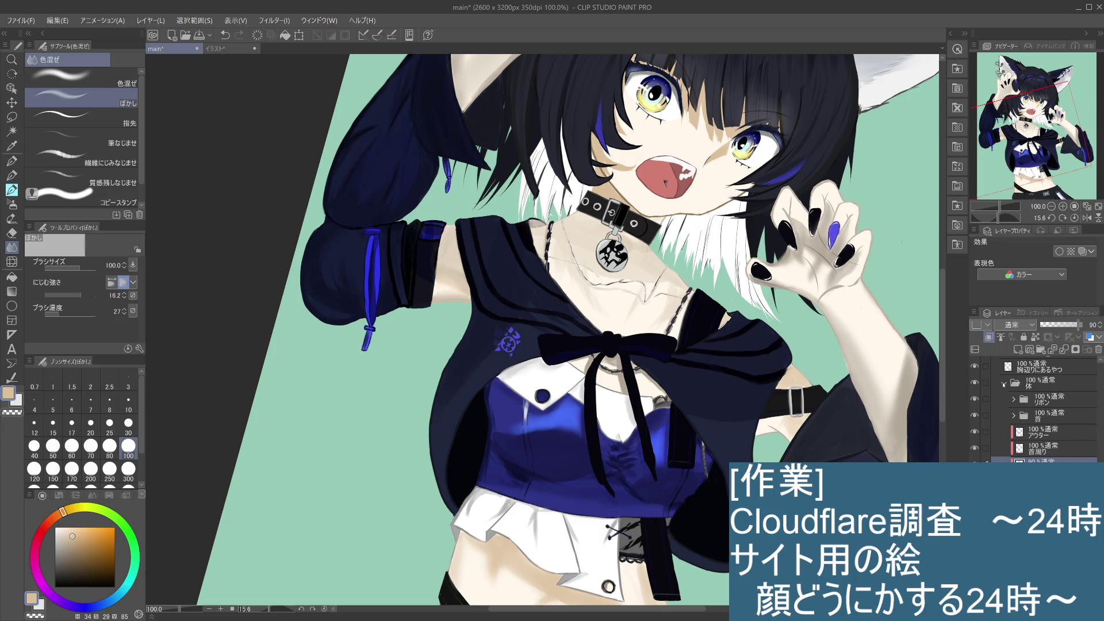
# Collapse the 体 and 頭Top folders, expand 腕Top and select レイヤー 17
pyautogui.click(1004, 384)
pyautogui.scroll(5, 1036, 408)
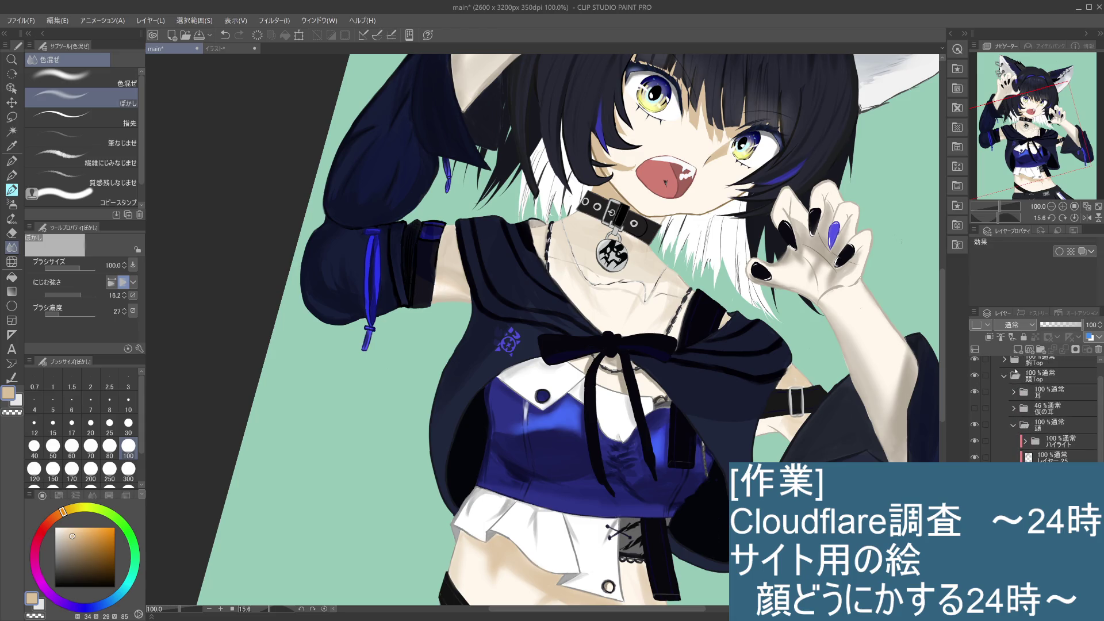
pyautogui.click(1004, 378)
pyautogui.click(1004, 381)
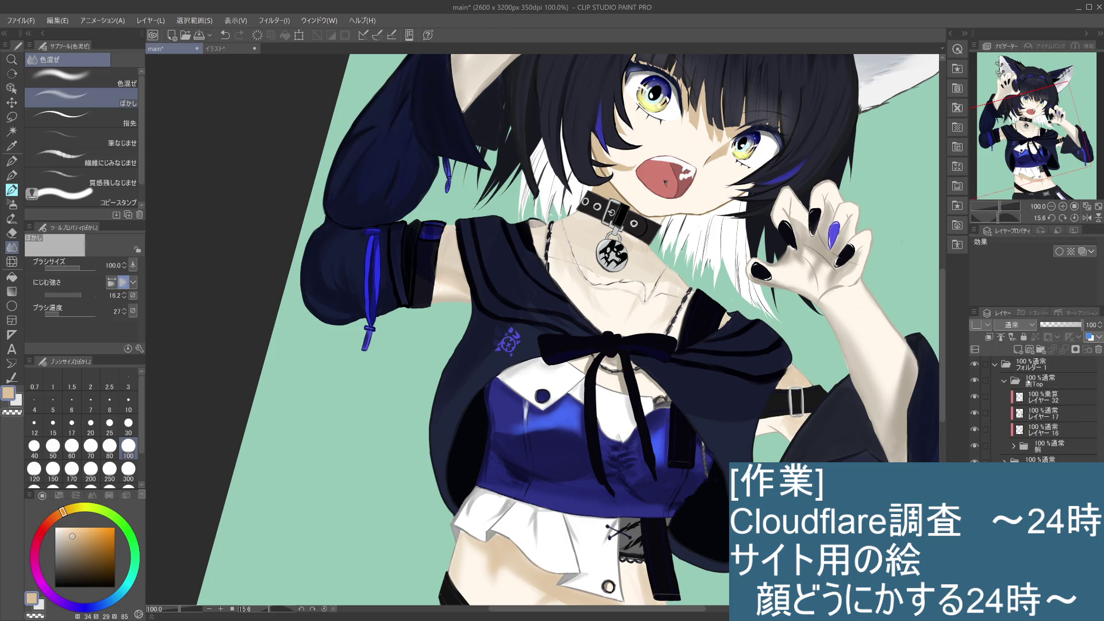
pyautogui.click(1030, 431)
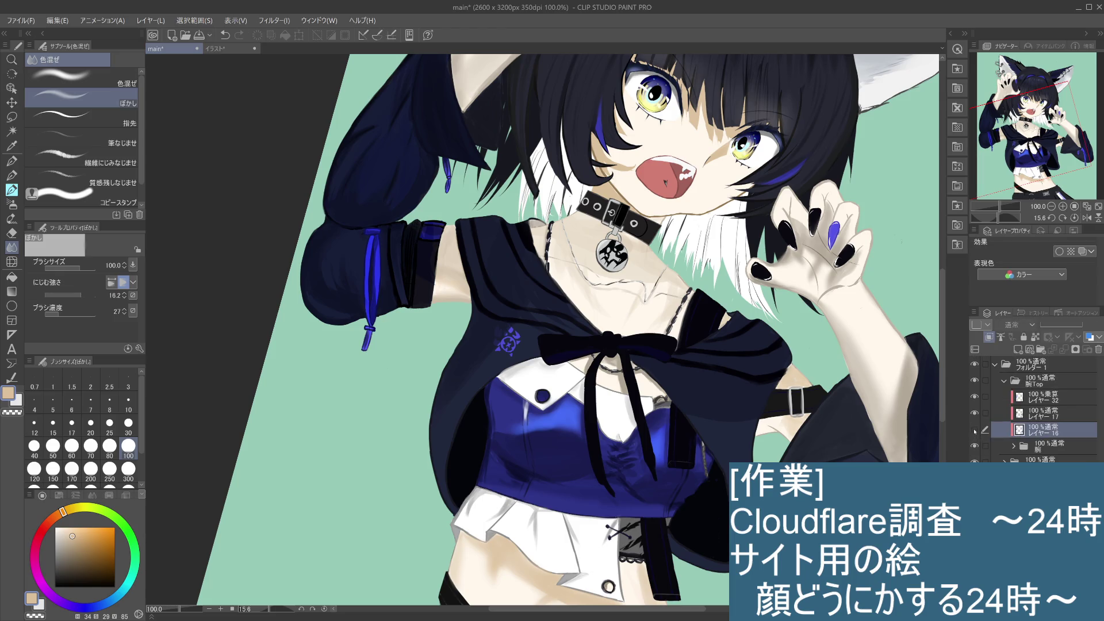
pyautogui.click(1048, 413)
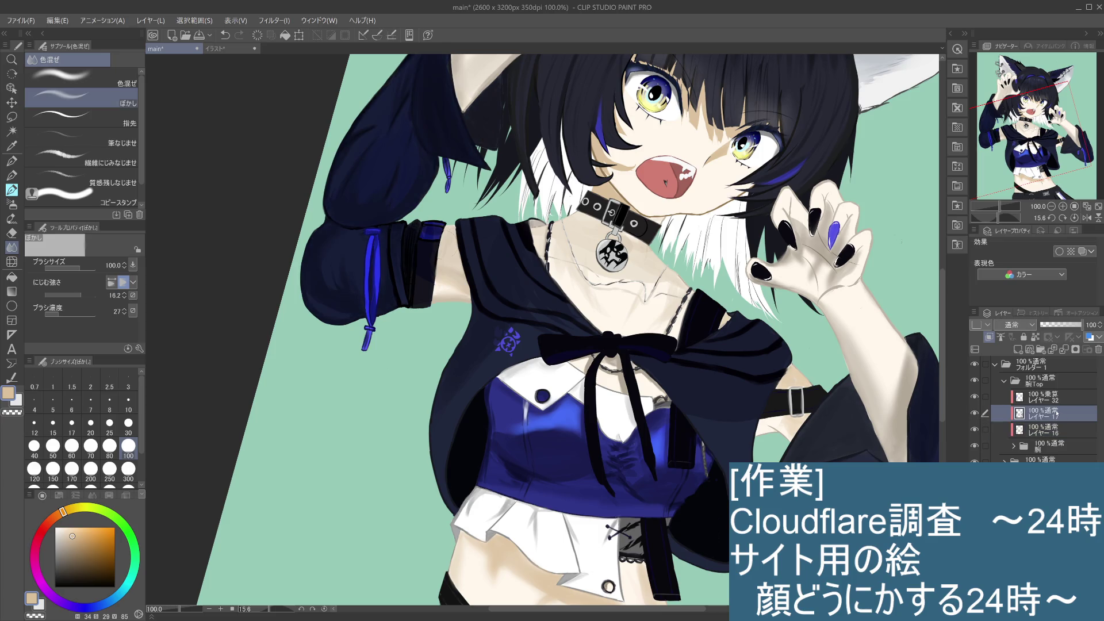
# Paint soft skin-tone shading on the raised upper arm with the watercolour brush
pyautogui.click(11, 190)
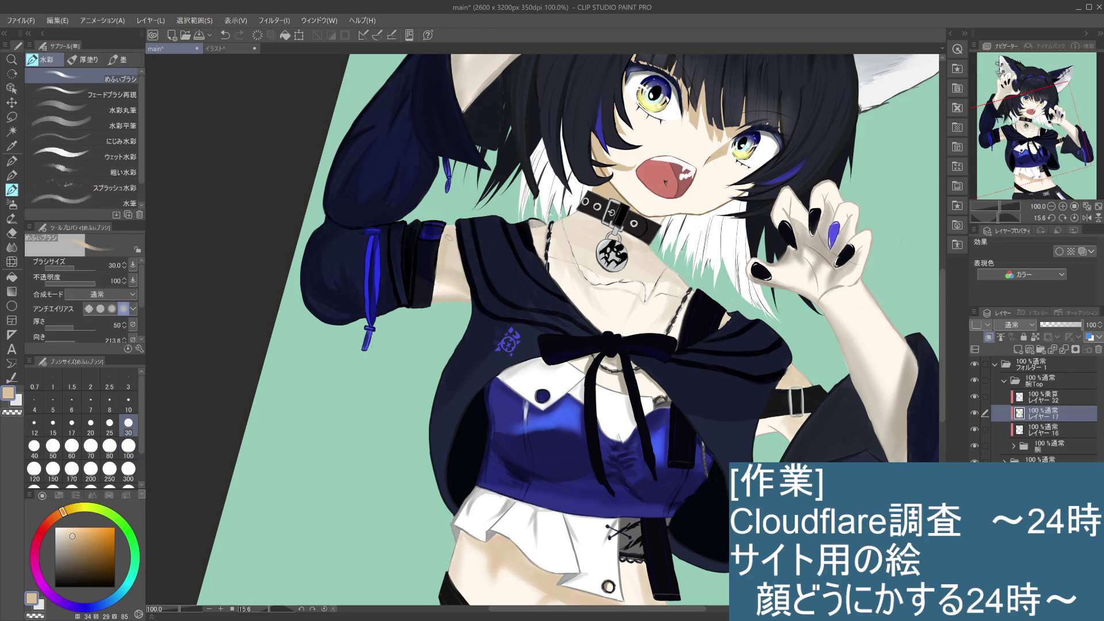
pyautogui.moveTo(448, 252); pyautogui.dragTo(459, 273)
pyautogui.moveTo(460, 282)
pyautogui.mouseDown()
pyautogui.moveTo(438, 283)
pyautogui.moveTo(451, 282)
pyautogui.mouseUp()
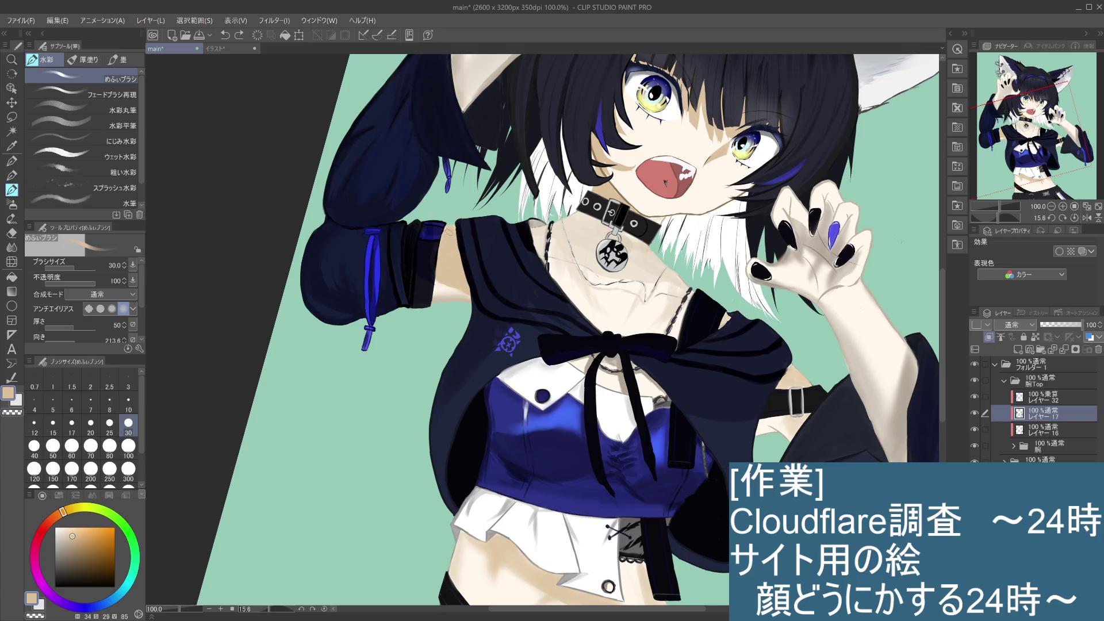
pyautogui.scroll(3, 447, 232)
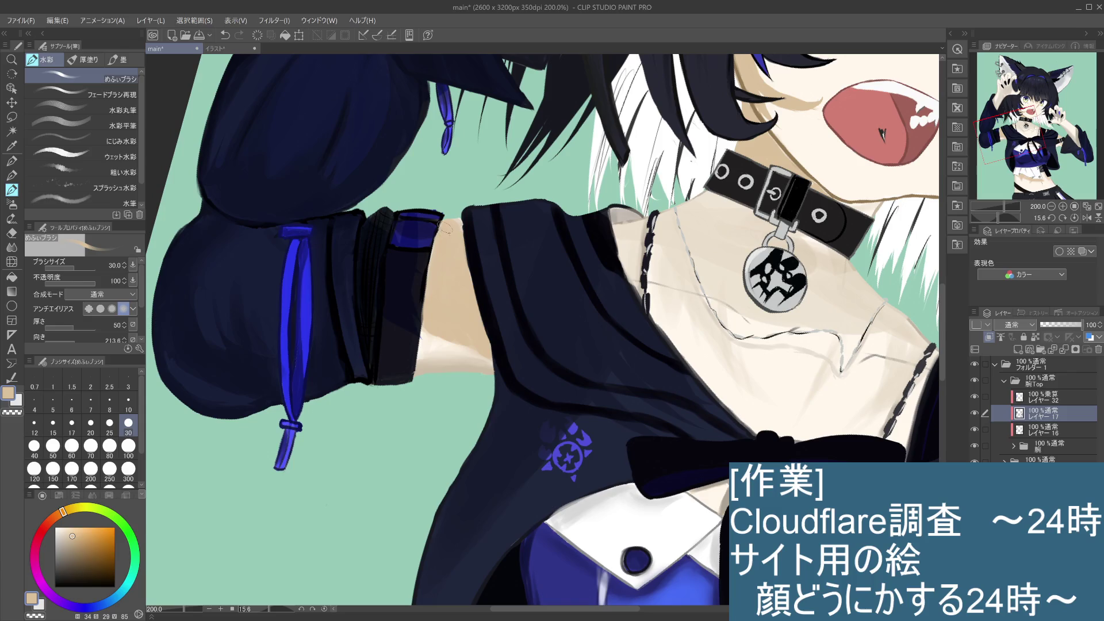
pyautogui.hotkey('ctrl', 'z')
pyautogui.moveTo(448, 216)
pyautogui.mouseDown()
pyautogui.moveTo(460, 223)
pyautogui.moveTo(452, 227)
pyautogui.mouseUp()
pyautogui.scroll(-1, 471, 305)
pyautogui.scroll(-4, 473, 326)
pyautogui.scroll(4, 472, 327)
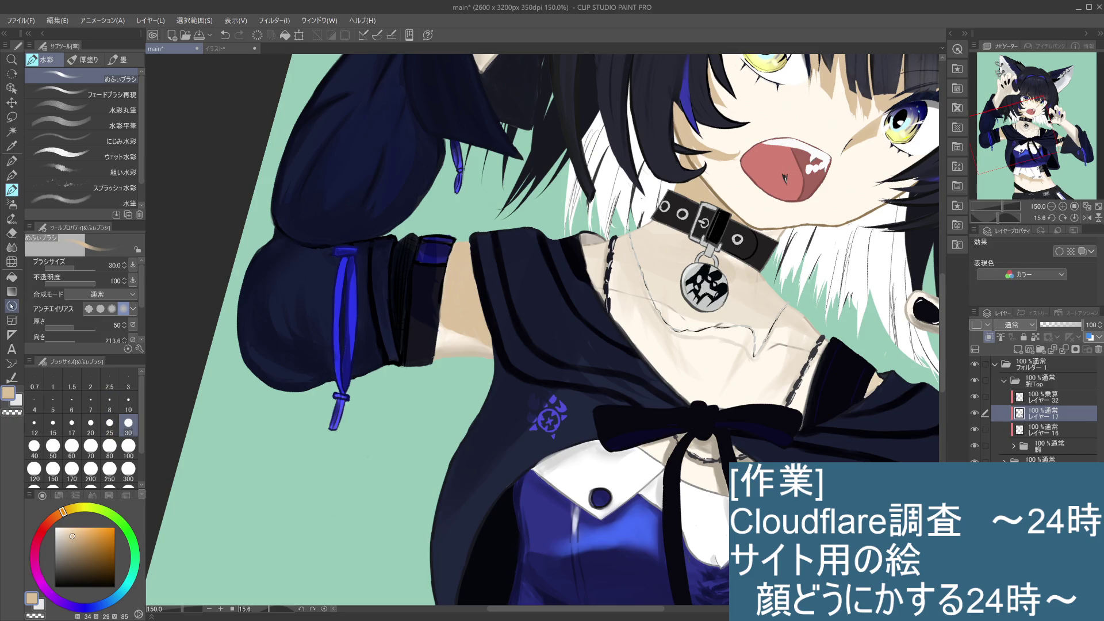
# Blend the underarm skin between sleeve and cloak with the ぼかし tool
pyautogui.click(12, 233)
pyautogui.click(12, 247)
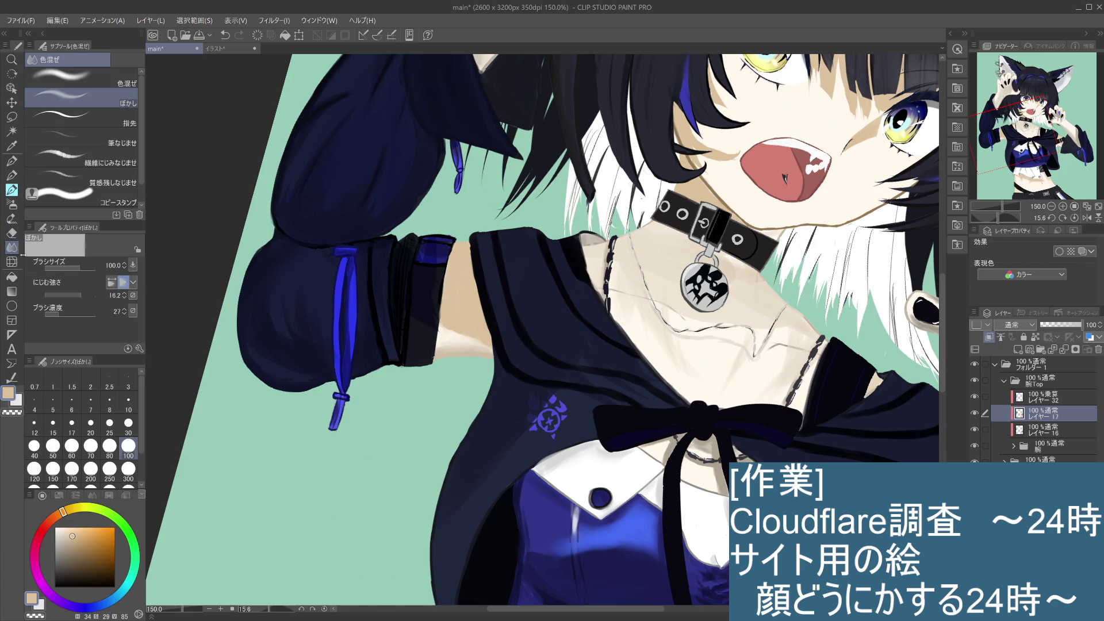
pyautogui.moveTo(462, 339)
pyautogui.mouseDown()
pyautogui.moveTo(439, 333)
pyautogui.moveTo(490, 340)
pyautogui.moveTo(439, 339)
pyautogui.moveTo(462, 369)
pyautogui.moveTo(439, 311)
pyautogui.moveTo(442, 334)
pyautogui.moveTo(440, 259)
pyautogui.moveTo(446, 329)
pyautogui.moveTo(494, 339)
pyautogui.moveTo(432, 269)
pyautogui.moveTo(422, 286)
pyautogui.mouseUp()
pyautogui.scroll(-3, 495, 339)
pyautogui.scroll(3, 495, 314)
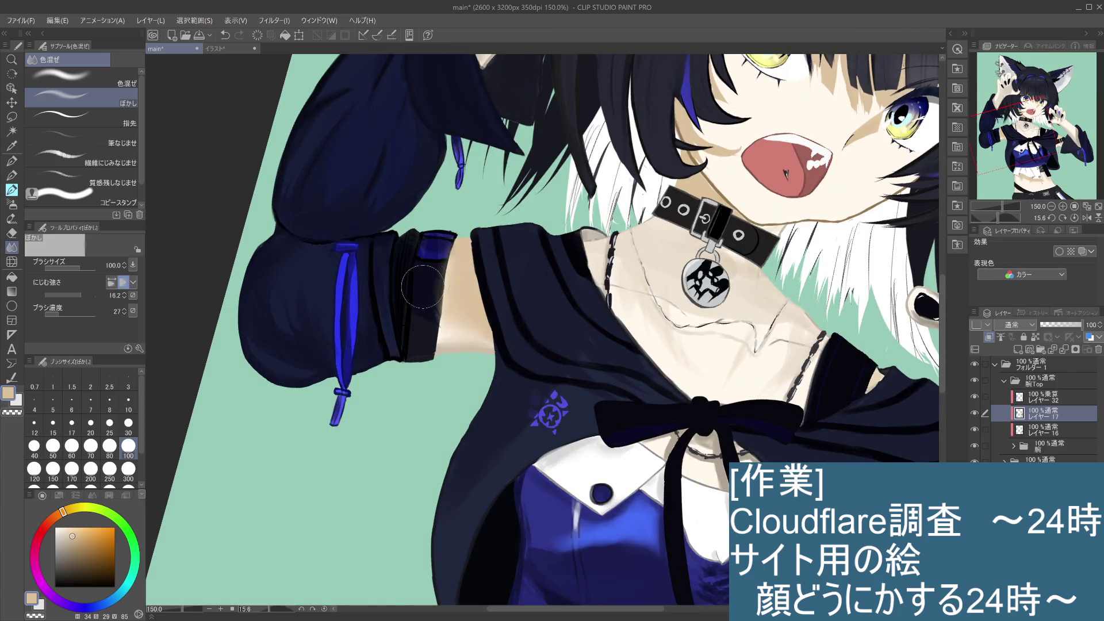
# Erase the dark smear running along the sleeve cuff
pyautogui.press('e')
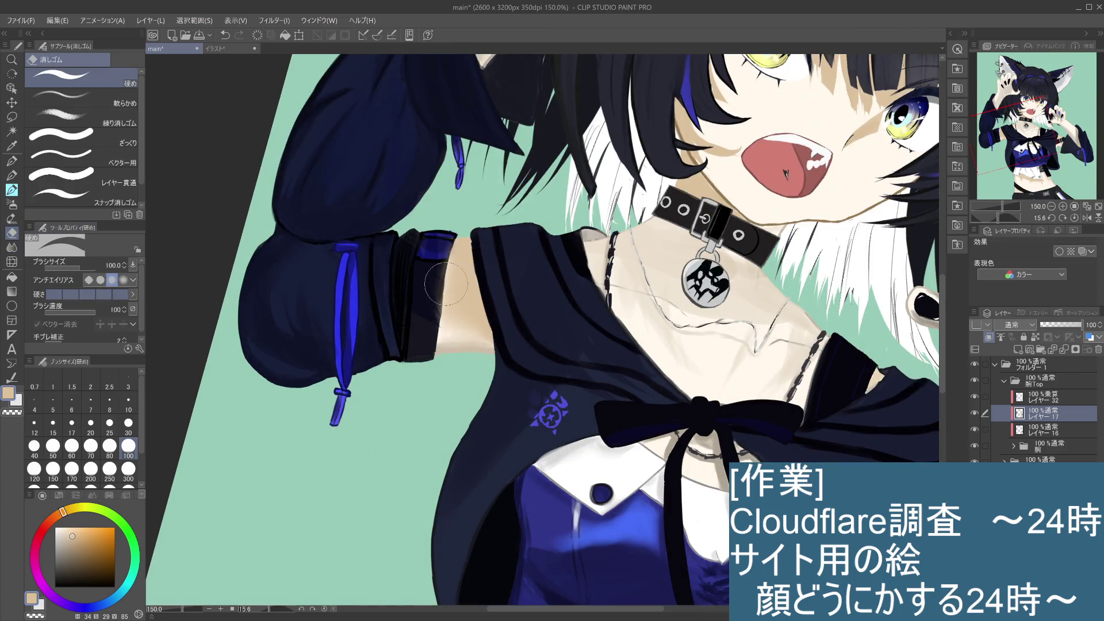
pyautogui.moveTo(439, 267)
pyautogui.mouseDown()
pyautogui.moveTo(420, 305)
pyautogui.moveTo(429, 325)
pyautogui.moveTo(431, 256)
pyautogui.moveTo(412, 334)
pyautogui.moveTo(437, 236)
pyautogui.moveTo(411, 349)
pyautogui.moveTo(444, 366)
pyautogui.mouseUp()
pyautogui.scroll(-3, 444, 366)
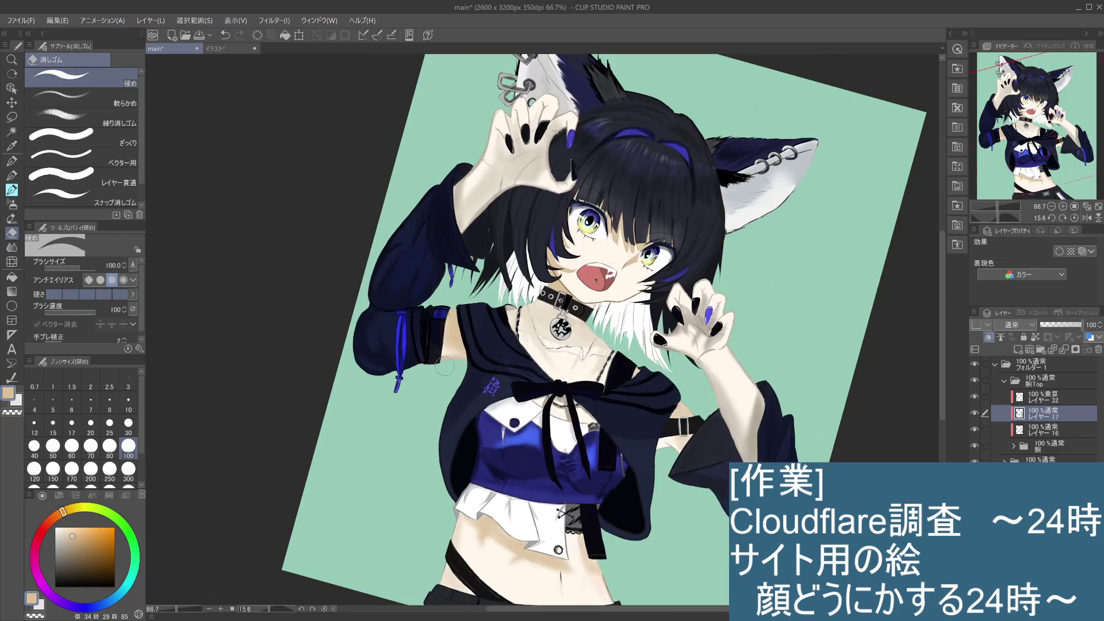
pyautogui.scroll(2, 444, 366)
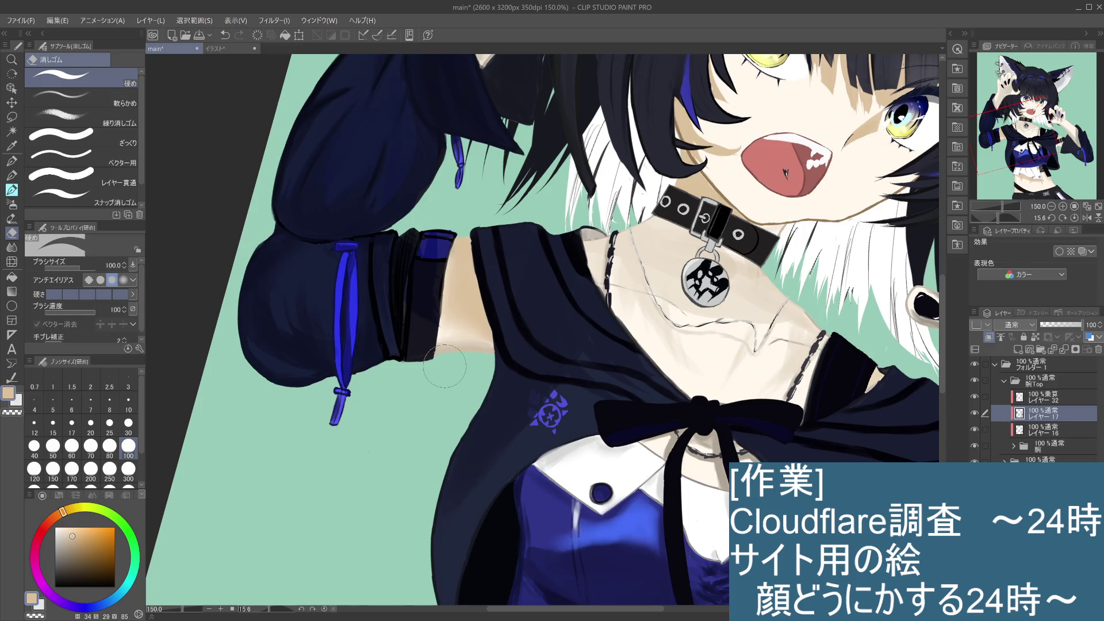
# Toggle the multiply shading layer to compare, then select レイヤー 32
pyautogui.click(975, 396)
pyautogui.click(975, 397)
pyautogui.click(1046, 397)
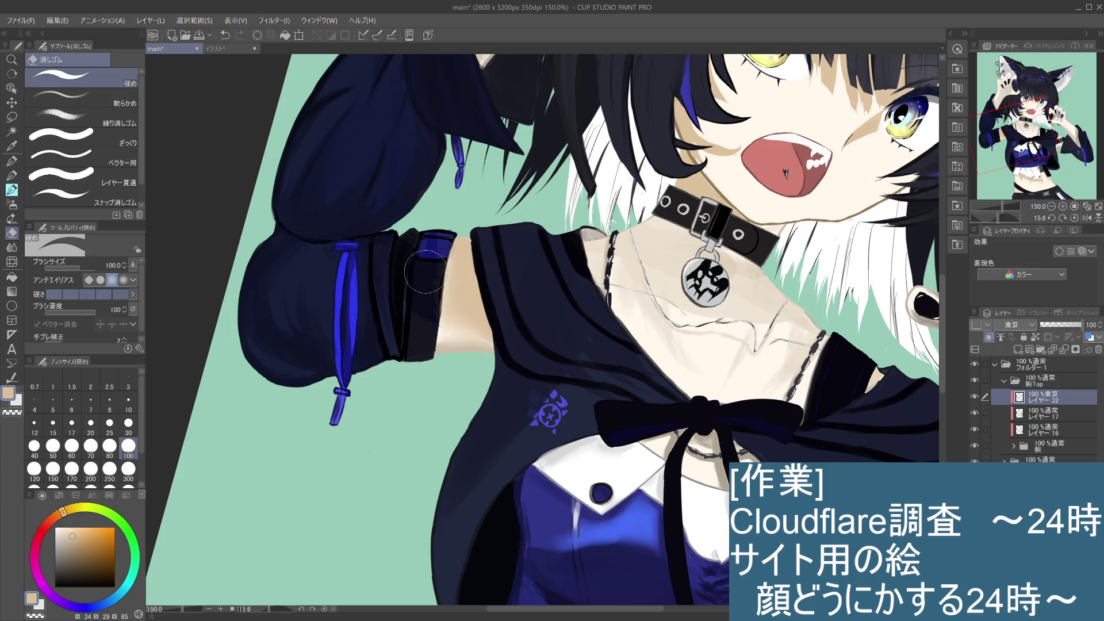
pyautogui.scroll(-4, 458, 315)
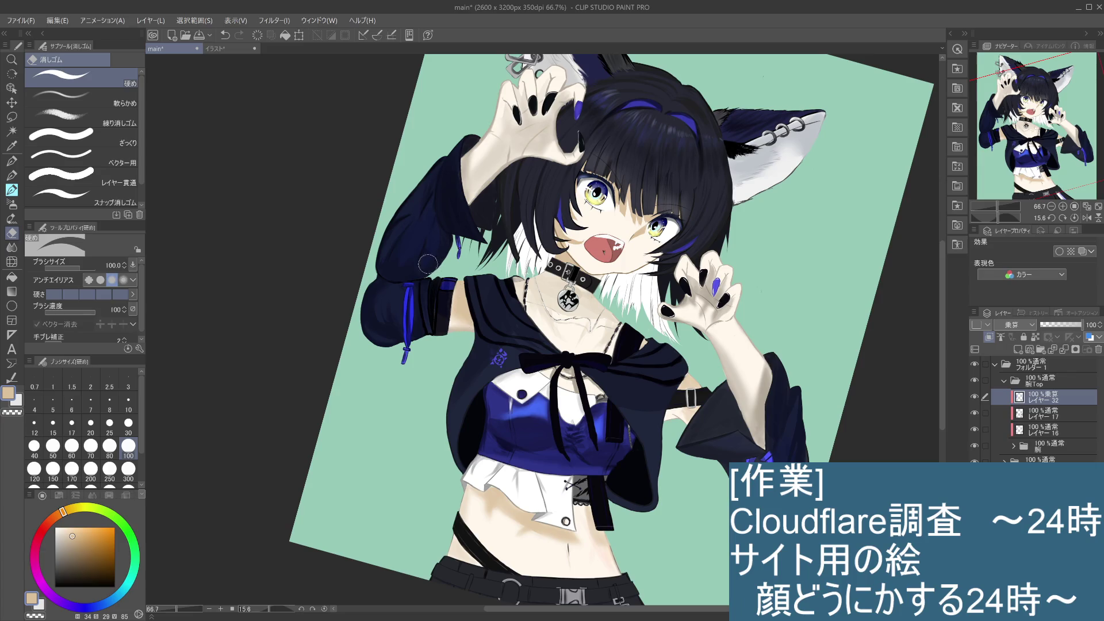
pyautogui.click(16, 178)
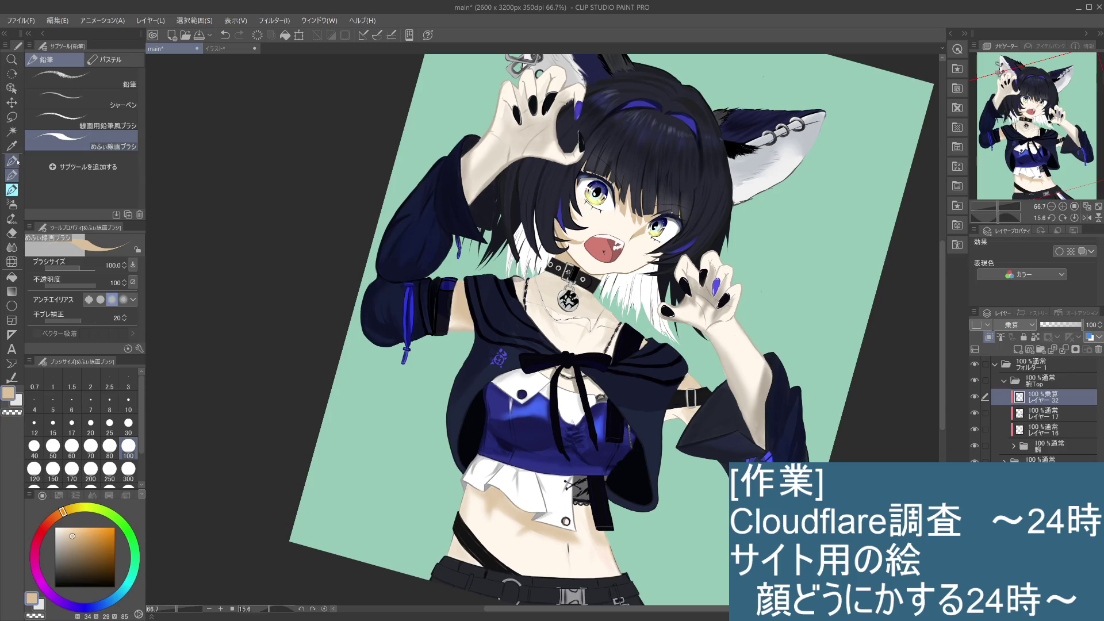
# Eyedrop the sleeve colours and pencil dark navy over the cuff band, covering its blue patch
pyautogui.click(15, 190)
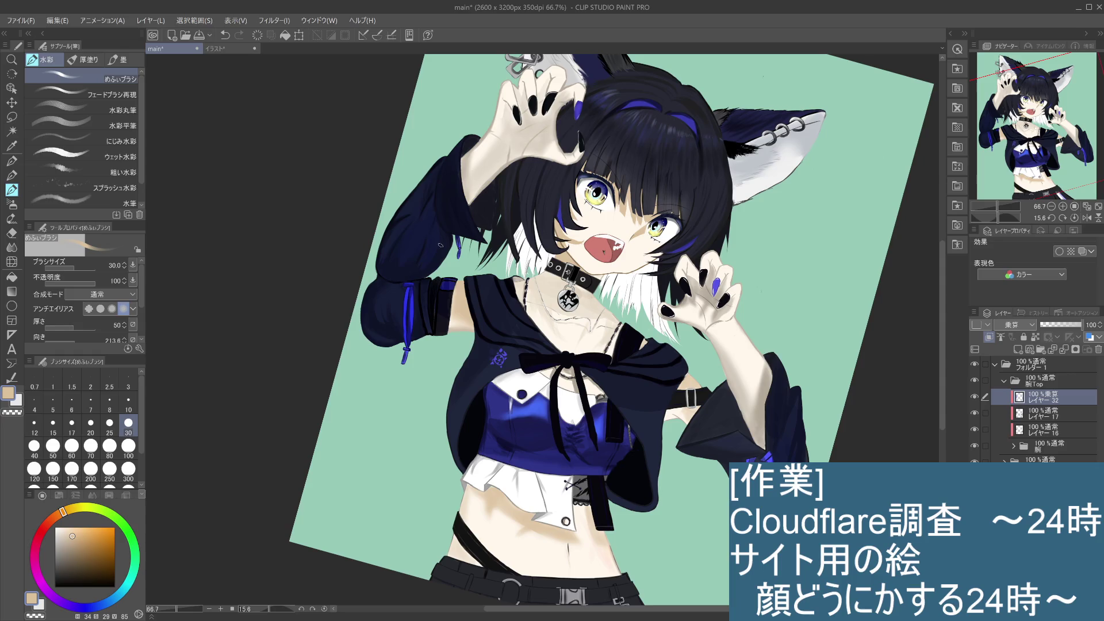
pyautogui.keyDown('alt'); pyautogui.click(436, 241); pyautogui.keyUp('alt')
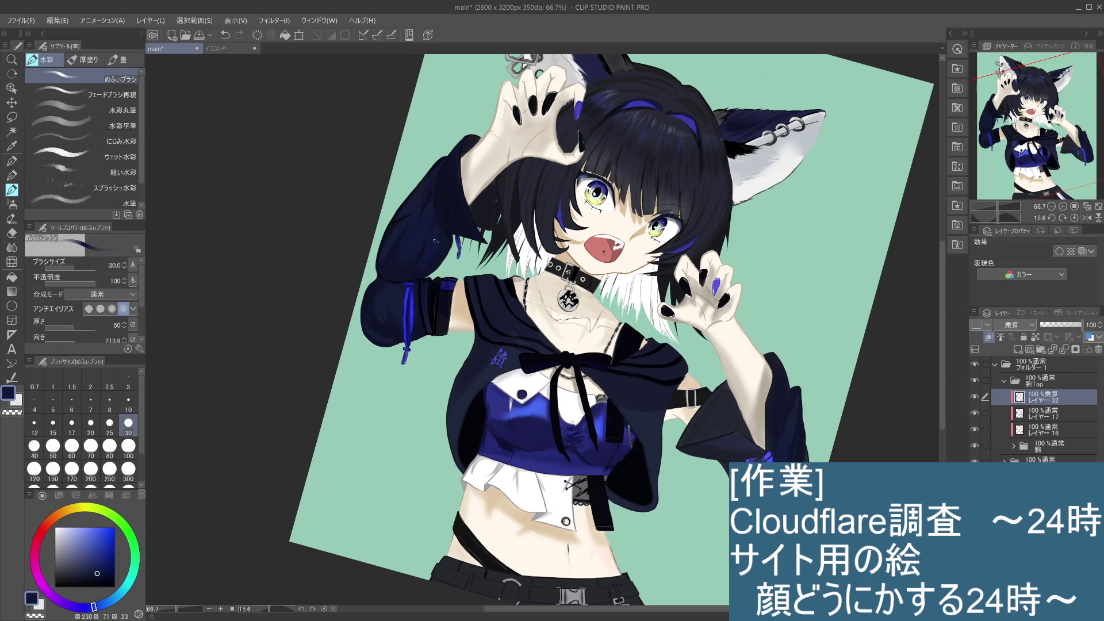
pyautogui.scroll(3, 451, 293)
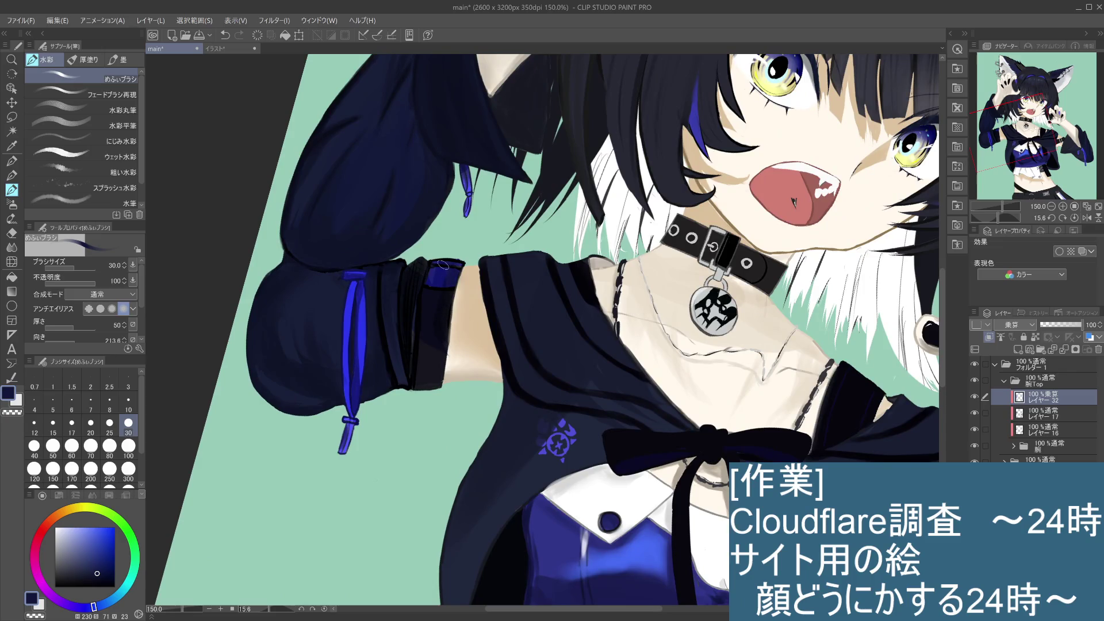
pyautogui.press('p')
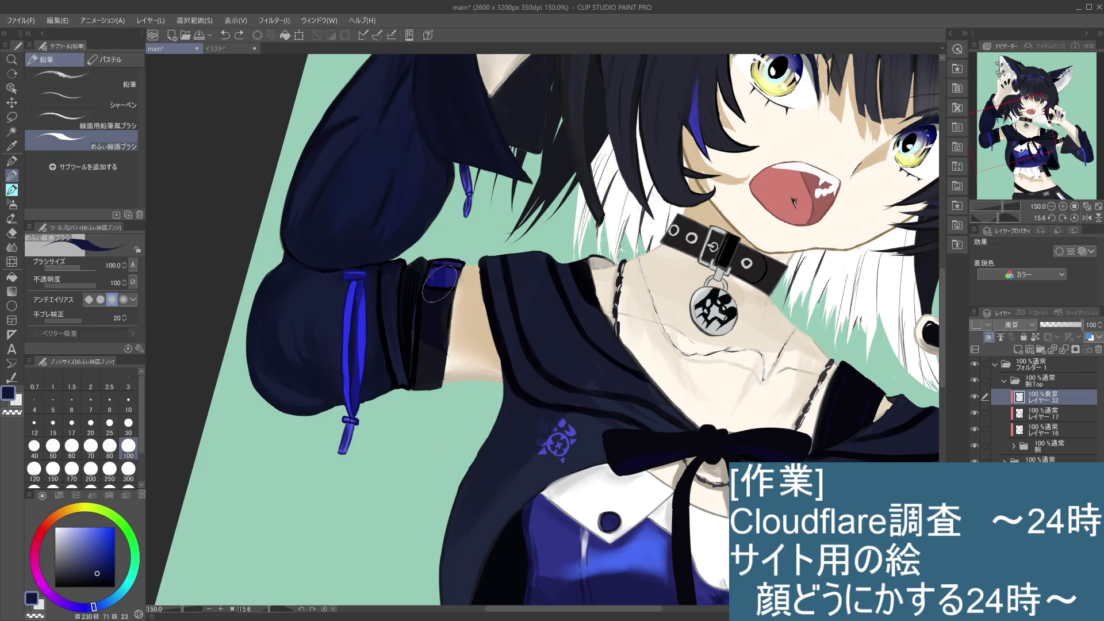
pyautogui.moveTo(447, 271)
pyautogui.mouseDown()
pyautogui.moveTo(437, 305)
pyautogui.moveTo(434, 290)
pyautogui.mouseUp()
pyautogui.keyDown('alt'); pyautogui.click(361, 345); pyautogui.keyUp('alt')
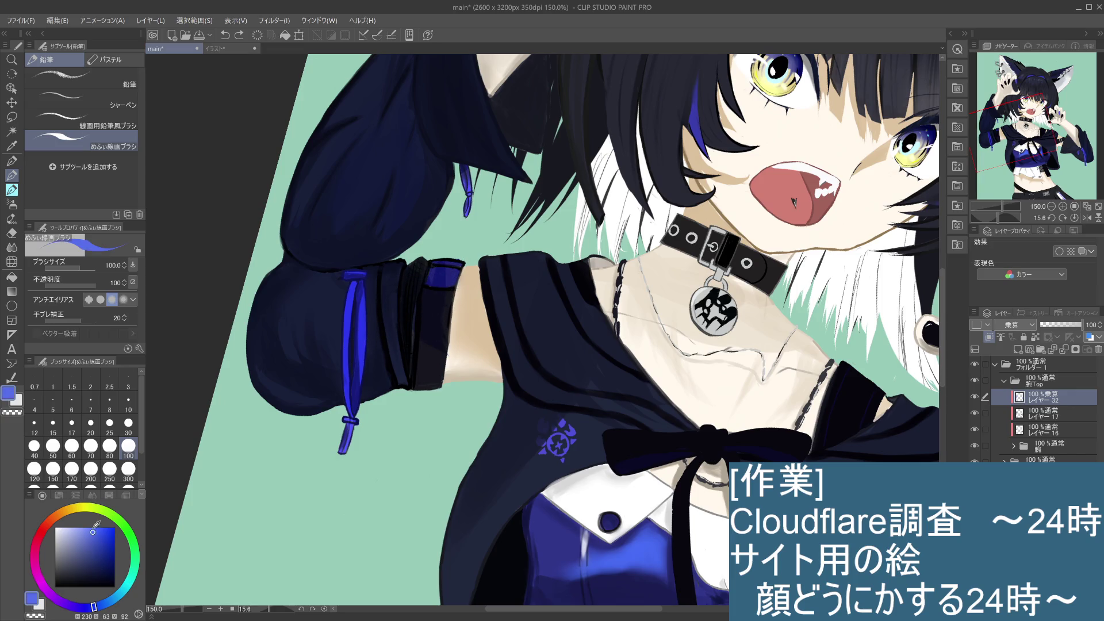
pyautogui.moveTo(434, 324)
pyautogui.mouseDown()
pyautogui.moveTo(438, 287)
pyautogui.moveTo(425, 367)
pyautogui.mouseUp()
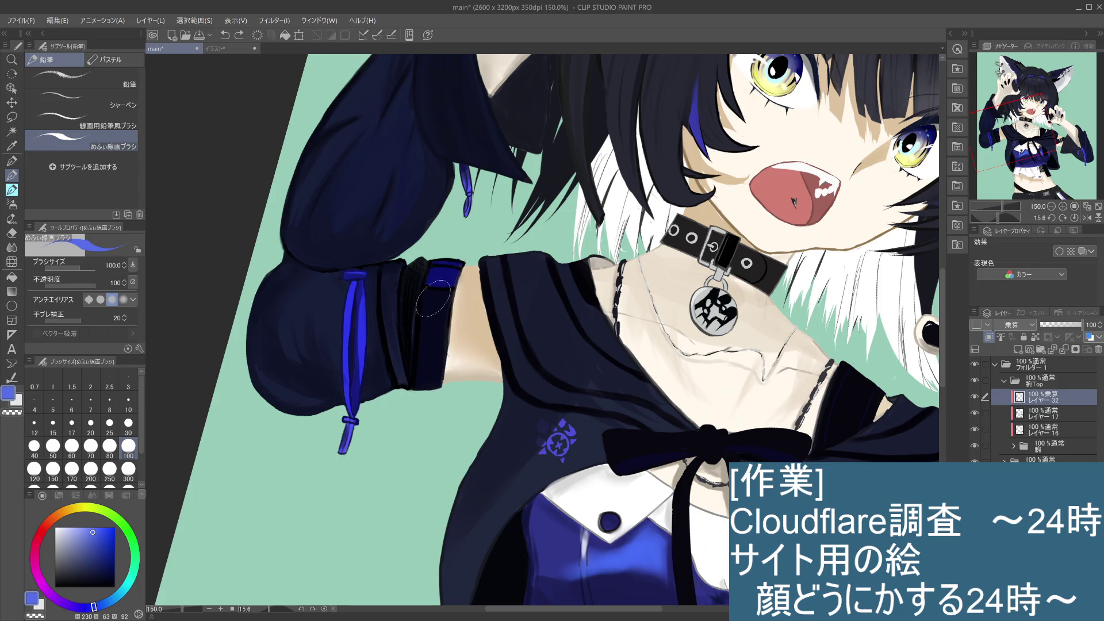
pyautogui.scroll(-3, 418, 324)
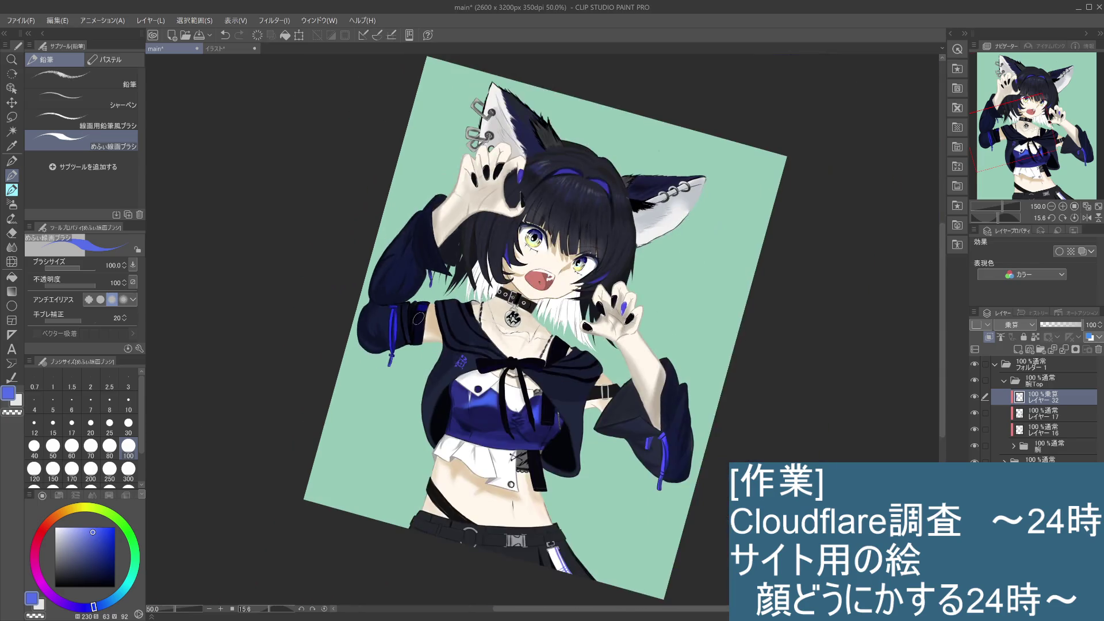
# Zoom in and stroke over the cuff band to darken and even its shading
pyautogui.scroll(2, 415, 293)
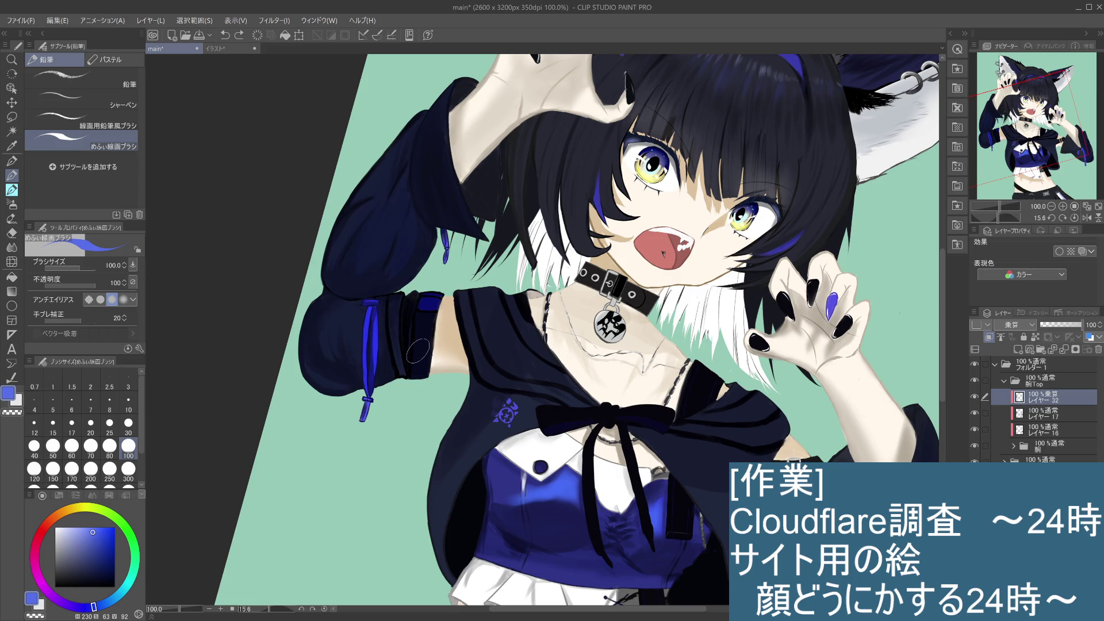
pyautogui.scroll(1, 466, 265)
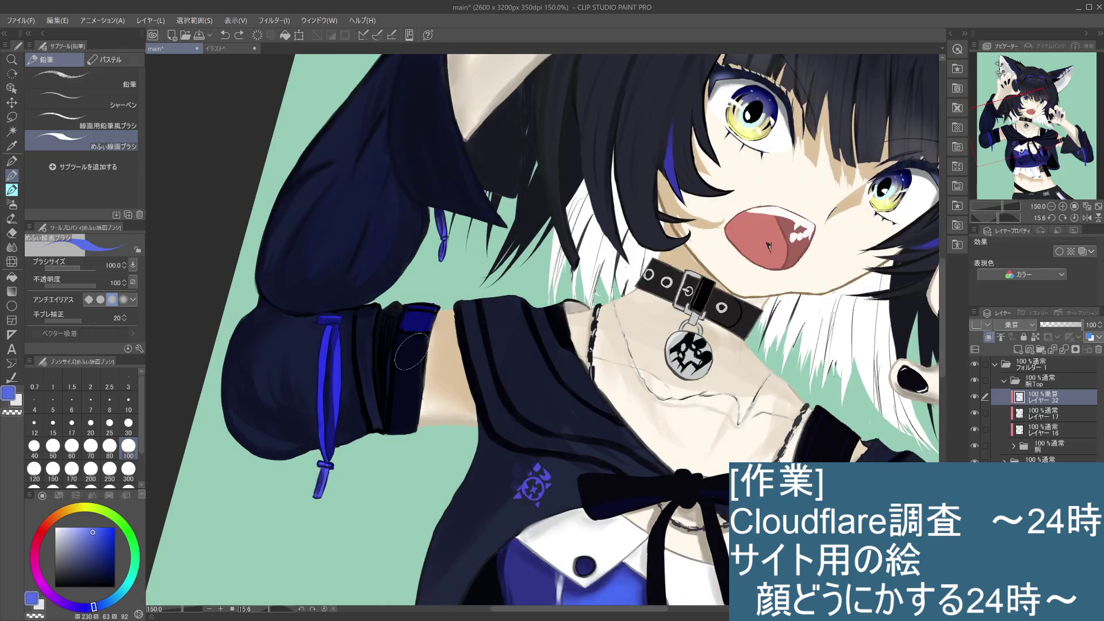
pyautogui.moveTo(411, 377)
pyautogui.mouseDown()
pyautogui.moveTo(413, 311)
pyautogui.moveTo(401, 419)
pyautogui.mouseUp()
pyautogui.scroll(-4, 403, 419)
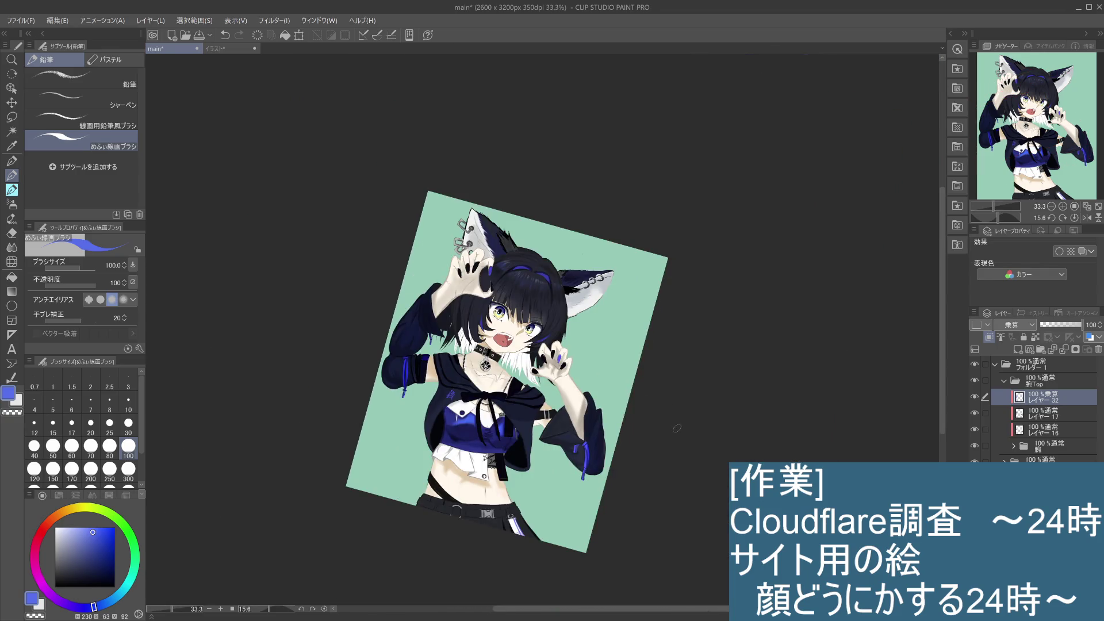
# Reframe the illustration and toggle レイヤー 17's visibility to compare the arm shading
pyautogui.moveTo(677, 428); pyautogui.dragTo(679, 368)
pyautogui.scroll(1, 671, 380)
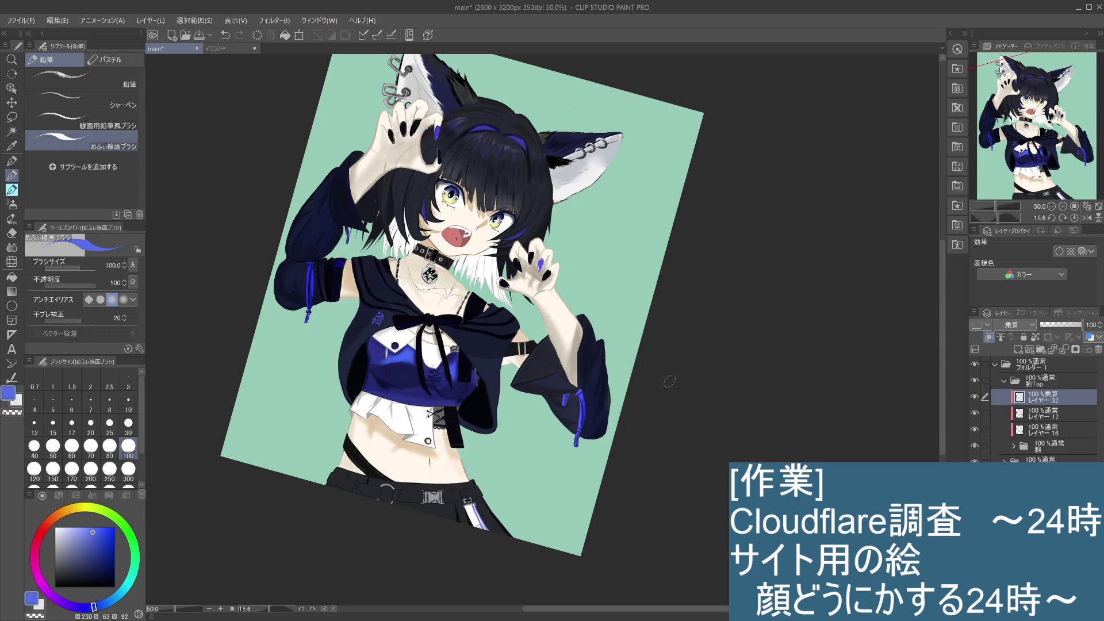
pyautogui.scroll(-1, 667, 384)
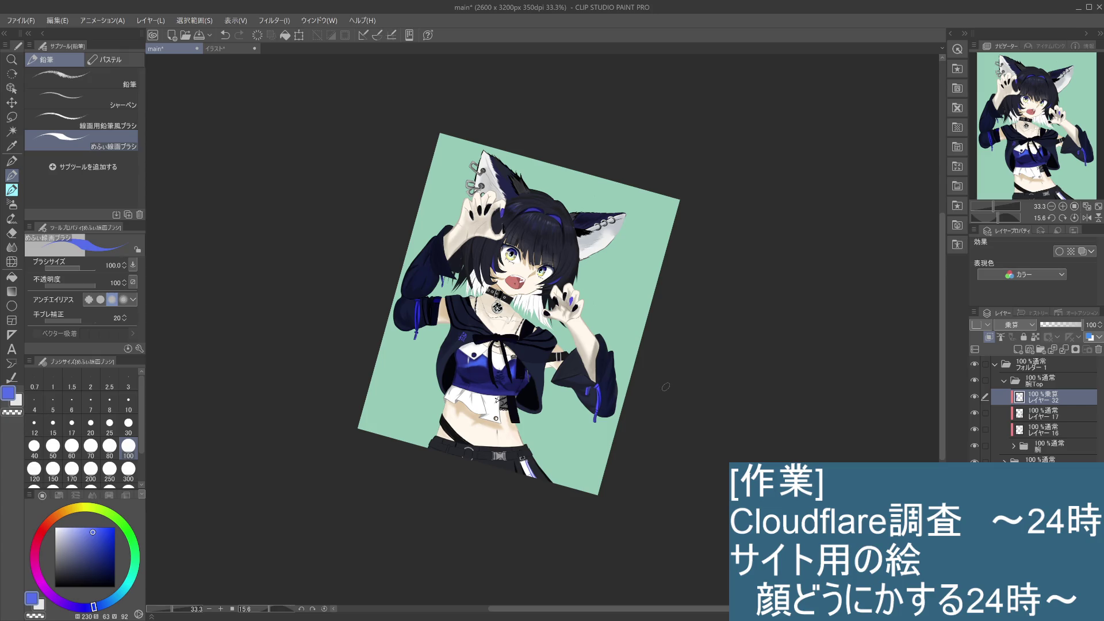
pyautogui.scroll(1, 666, 386)
pyautogui.moveTo(655, 390); pyautogui.dragTo(727, 398)
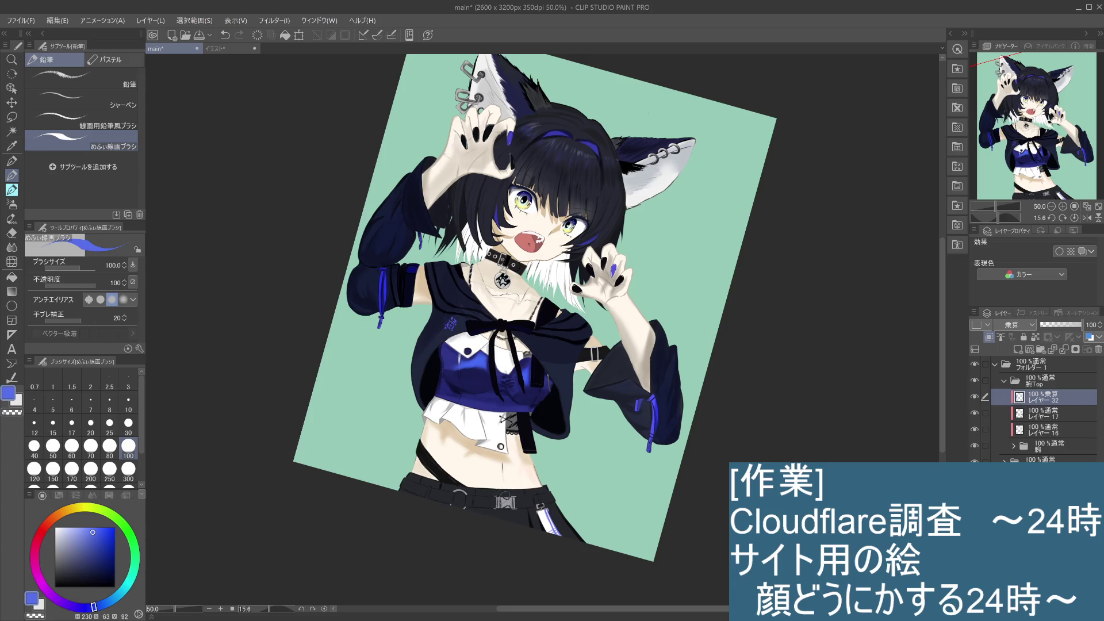
pyautogui.scroll(1, 531, 479)
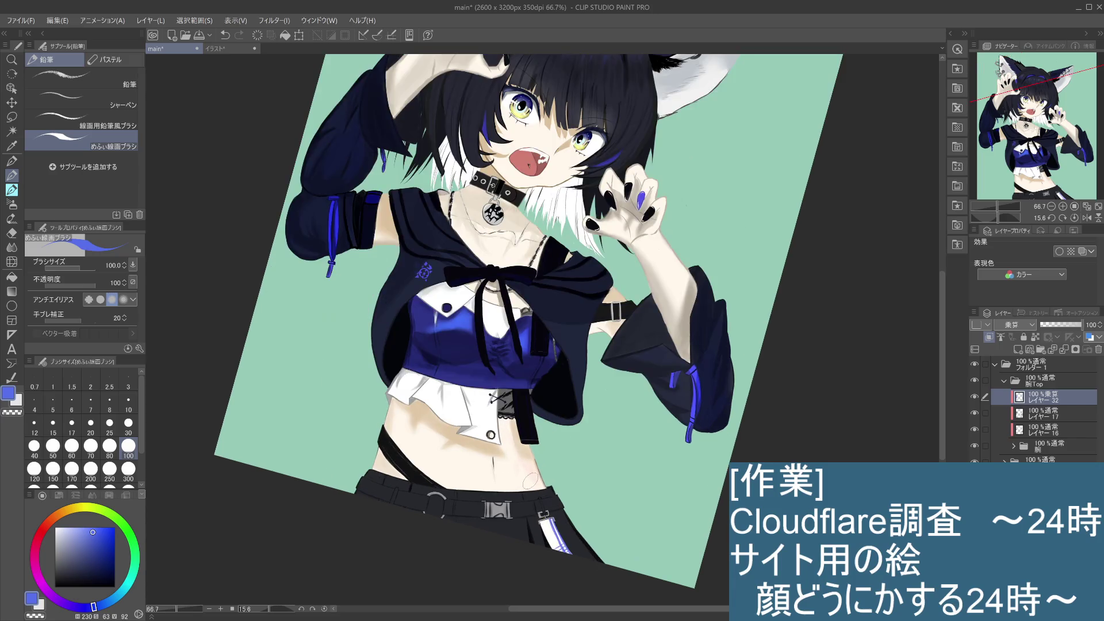
pyautogui.moveTo(594, 467); pyautogui.dragTo(605, 488)
pyautogui.click(974, 413)
pyautogui.click(975, 413)
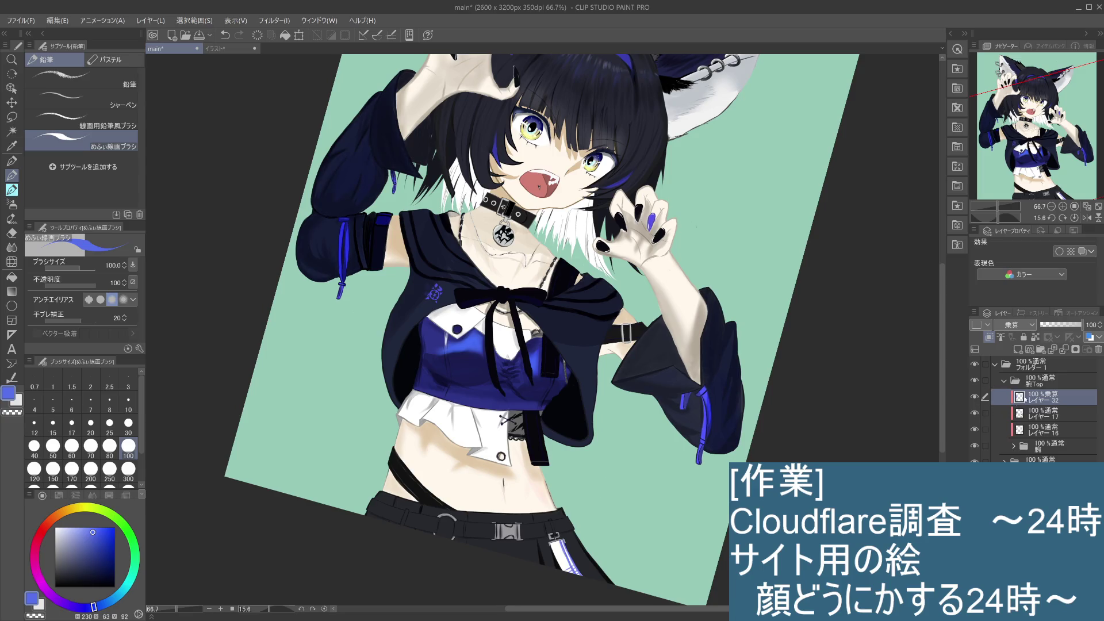
pyautogui.click(975, 413)
pyautogui.click(975, 413)
# Collapse 腕Top, expand 体 and toggle the アウター, neck and belly shading layers to check them
pyautogui.click(1004, 380)
pyautogui.click(1026, 438)
pyautogui.click(1019, 435)
pyautogui.scroll(-2, 1035, 409)
pyautogui.click(1044, 448)
pyautogui.click(975, 448)
pyautogui.click(975, 449)
pyautogui.click(1044, 461)
pyautogui.click(975, 463)
pyautogui.click(975, 463)
pyautogui.click(1044, 477)
pyautogui.click(975, 478)
pyautogui.click(975, 477)
# Eyedrop the face's skin beige, test a stroke by the buckle, and set brush size 10
pyautogui.scroll(2, 504, 329)
pyautogui.moveTo(503, 329); pyautogui.dragTo(489, 322)
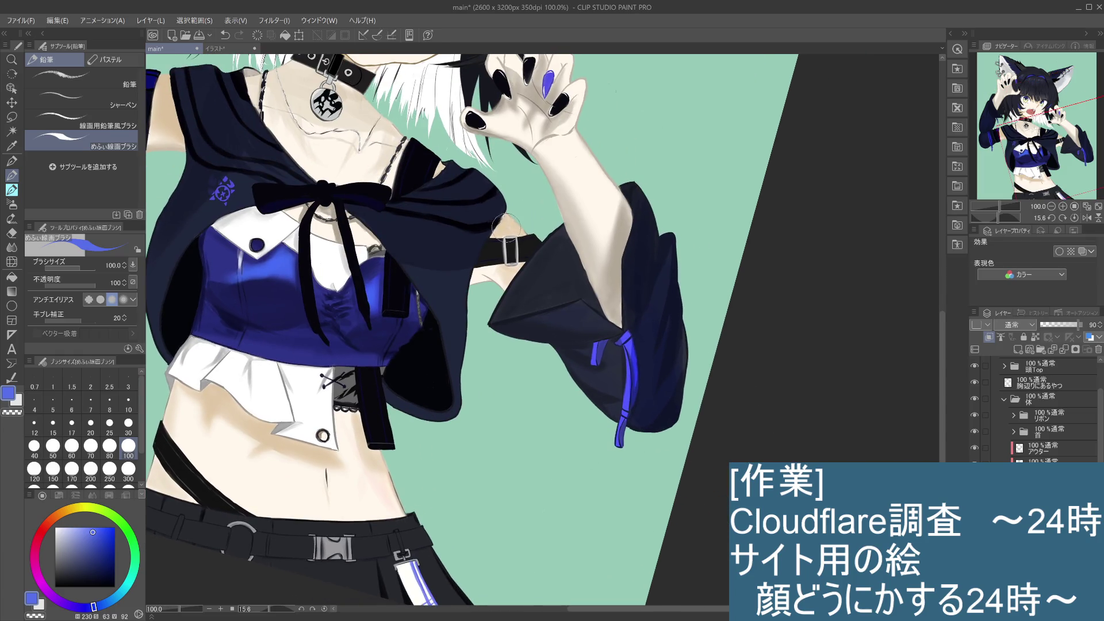
pyautogui.hotkey('ctrl', 'z')
pyautogui.moveTo(477, 462)
pyautogui.mouseDown()
pyautogui.moveTo(570, 448)
pyautogui.moveTo(543, 529)
pyautogui.mouseUp()
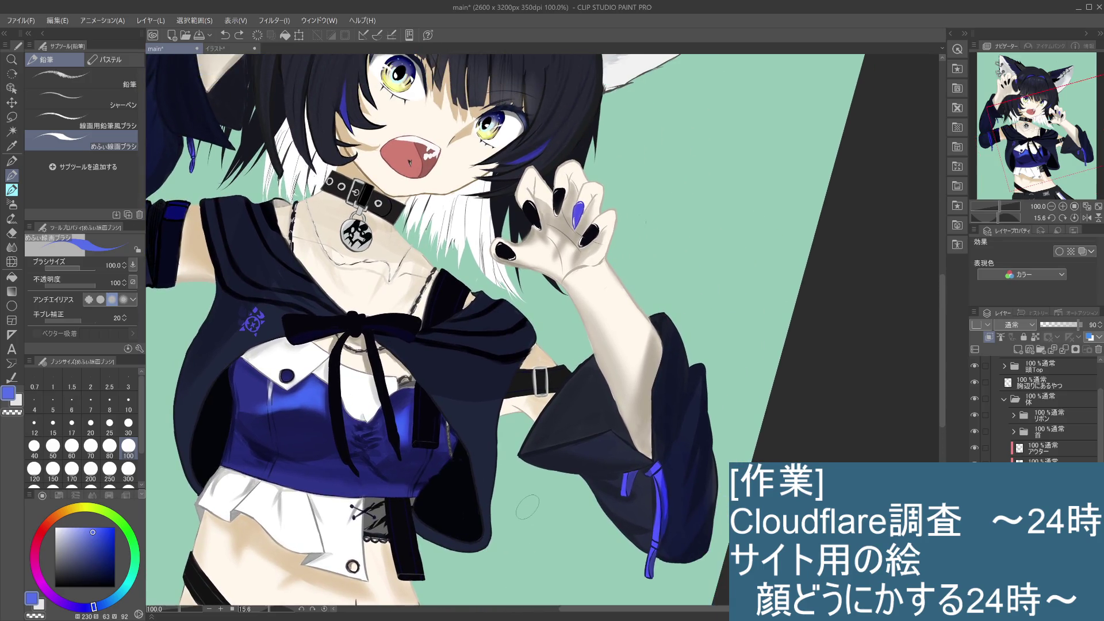
pyautogui.keyDown('alt'); pyautogui.click(469, 130); pyautogui.keyUp('alt')
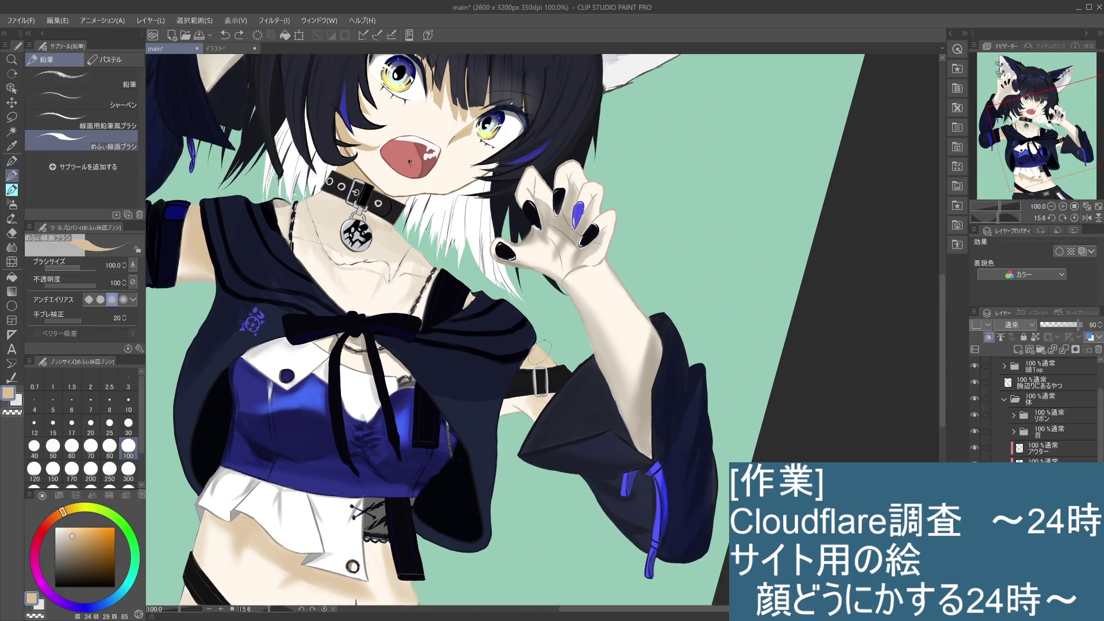
pyautogui.moveTo(535, 352); pyautogui.dragTo(537, 361)
pyautogui.hotkey('ctrl', 'z')
pyautogui.click(128, 403)
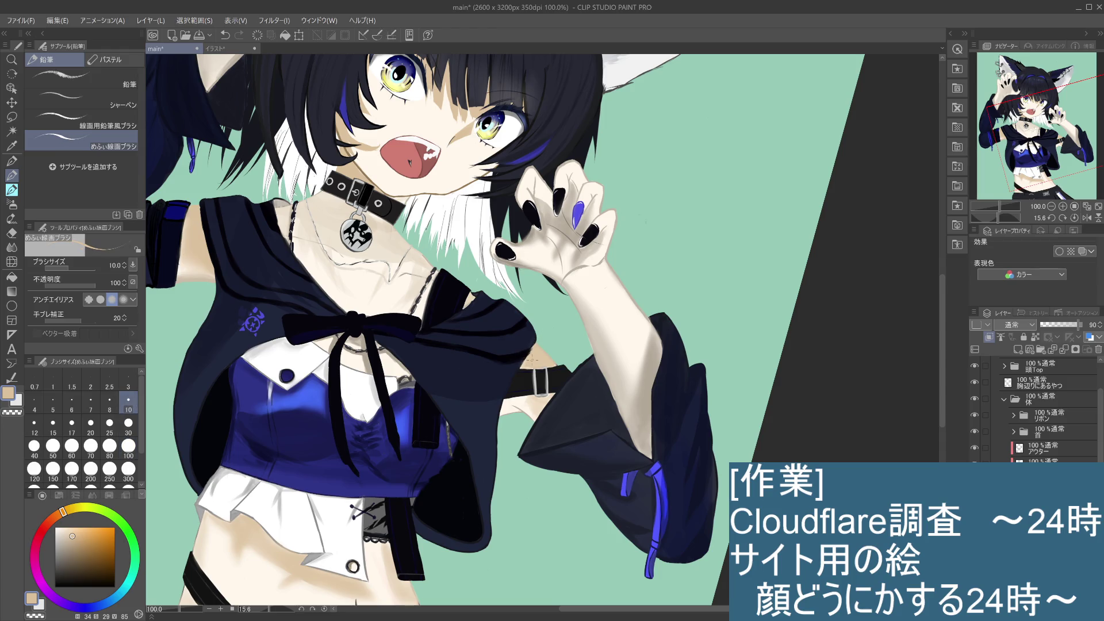
# Try navy and eraser strokes along the jacket edge by the buckle, then undo them
pyautogui.scroll(3, 543, 342)
pyautogui.moveTo(518, 364)
pyautogui.mouseDown()
pyautogui.moveTo(511, 371)
pyautogui.moveTo(529, 372)
pyautogui.mouseUp()
pyautogui.hotkey('ctrl', 'z')
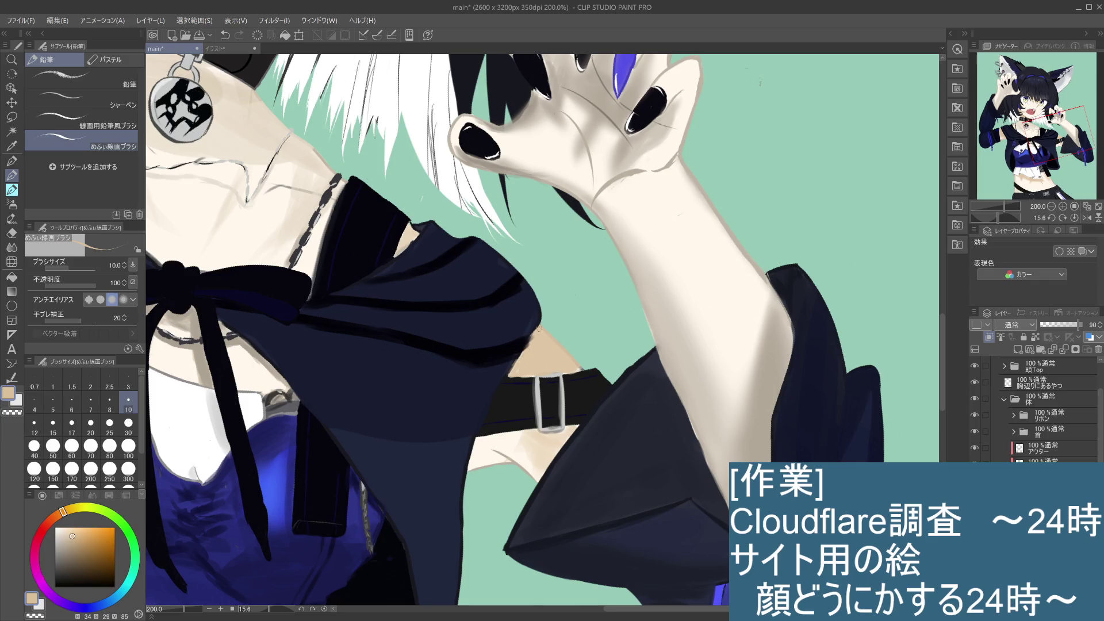
pyautogui.hotkey('ctrl', 'z')
pyautogui.click(11, 233)
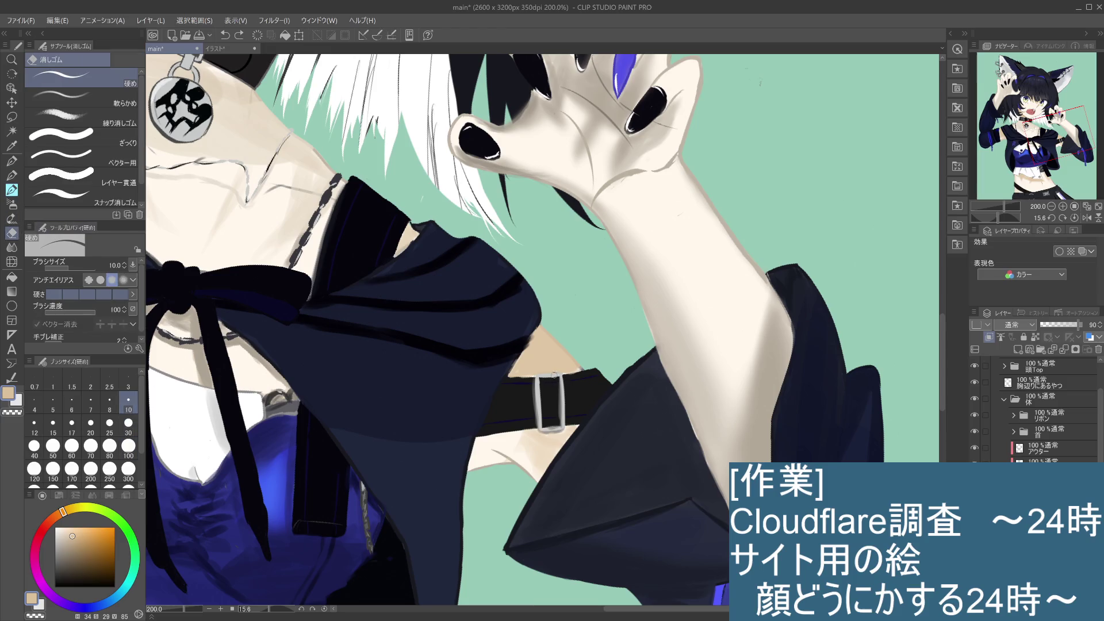
pyautogui.click(539, 375)
pyautogui.hotkey('ctrl', 'z')
# Paint skin beige along the arm's edge above the strap with the watercolour brush
pyautogui.click(11, 190)
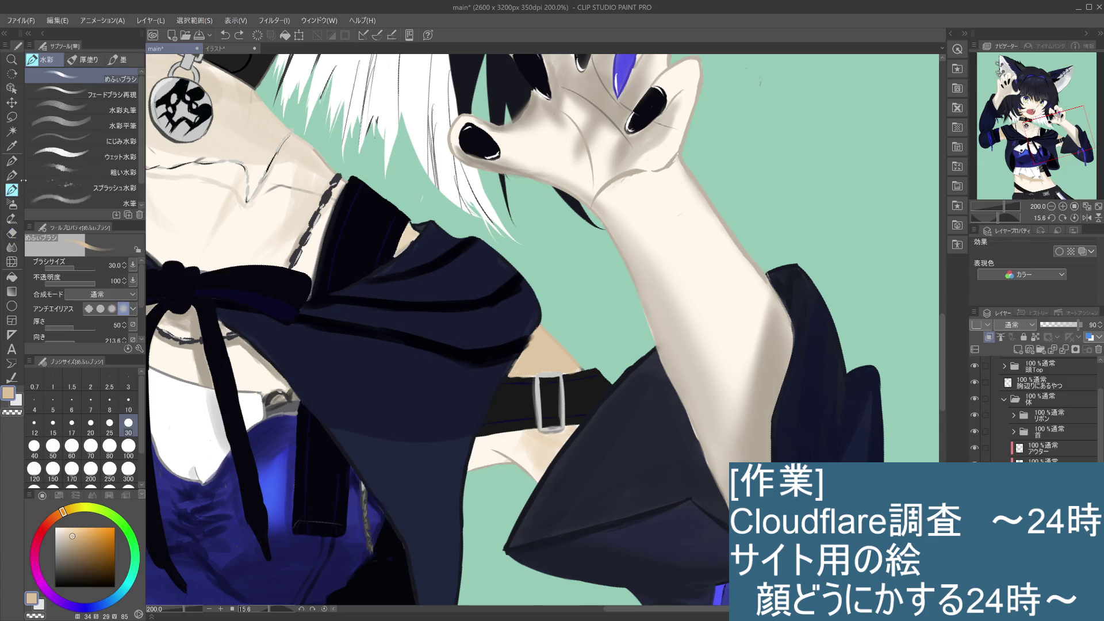
pyautogui.click(578, 367)
pyautogui.click(1047, 451)
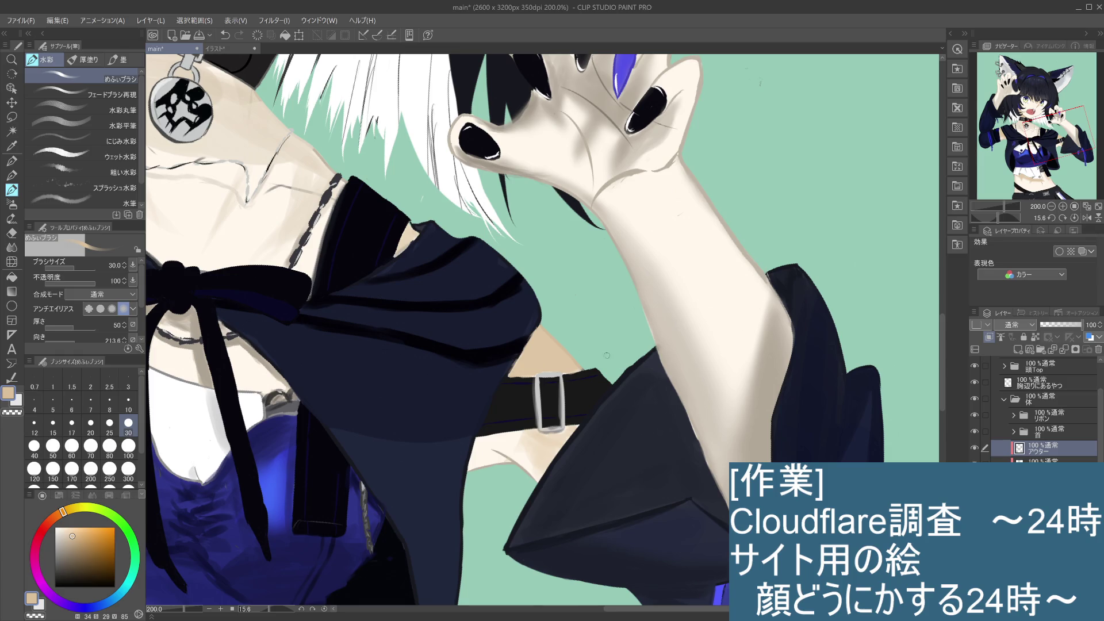
pyautogui.scroll(-2, 607, 355)
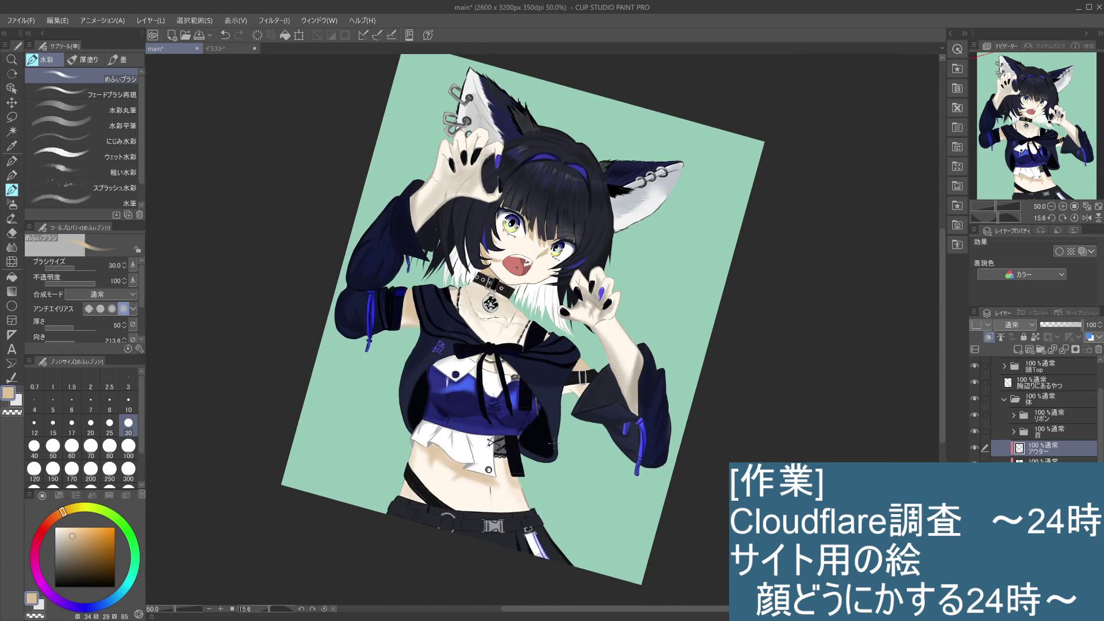
# On the layer below アウター, paint faint darker shading on the skin beneath the strap buckle
pyautogui.scroll(2, 551, 443)
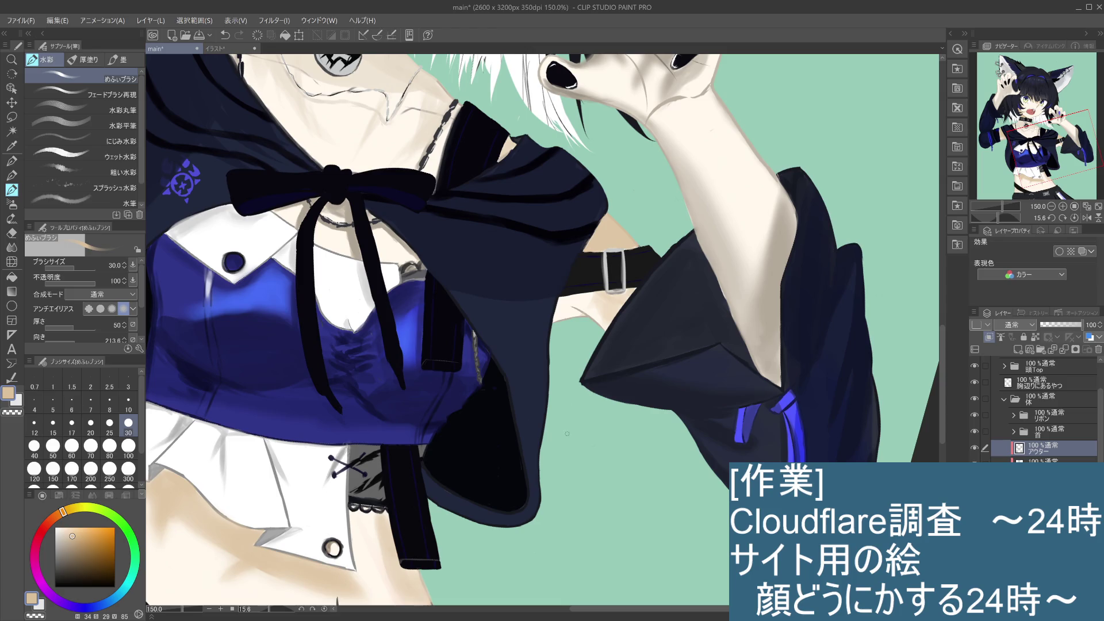
pyautogui.moveTo(574, 429); pyautogui.dragTo(584, 452)
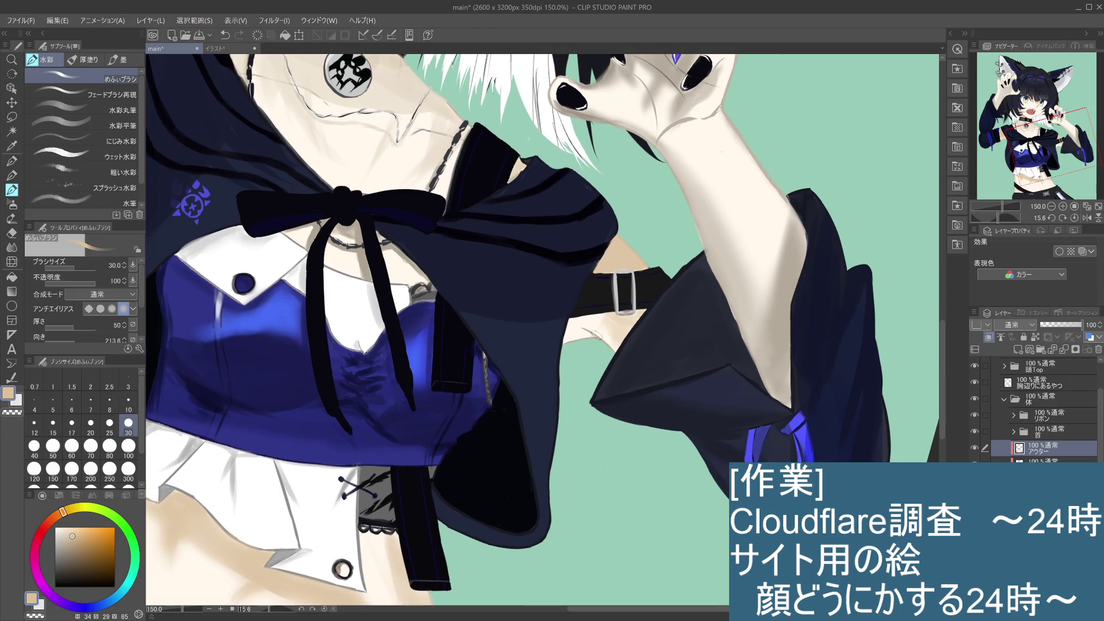
pyautogui.hotkey('alt', '[')
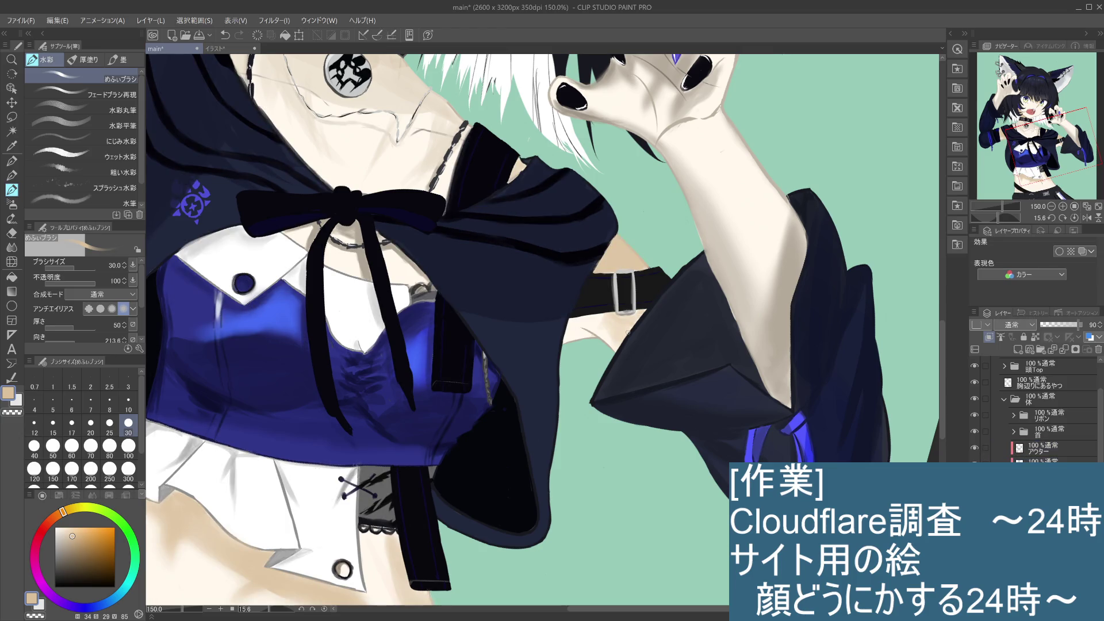
pyautogui.hotkey('ctrl', 'z')
pyautogui.moveTo(606, 319)
pyautogui.mouseDown()
pyautogui.moveTo(610, 343)
pyautogui.moveTo(603, 315)
pyautogui.mouseUp()
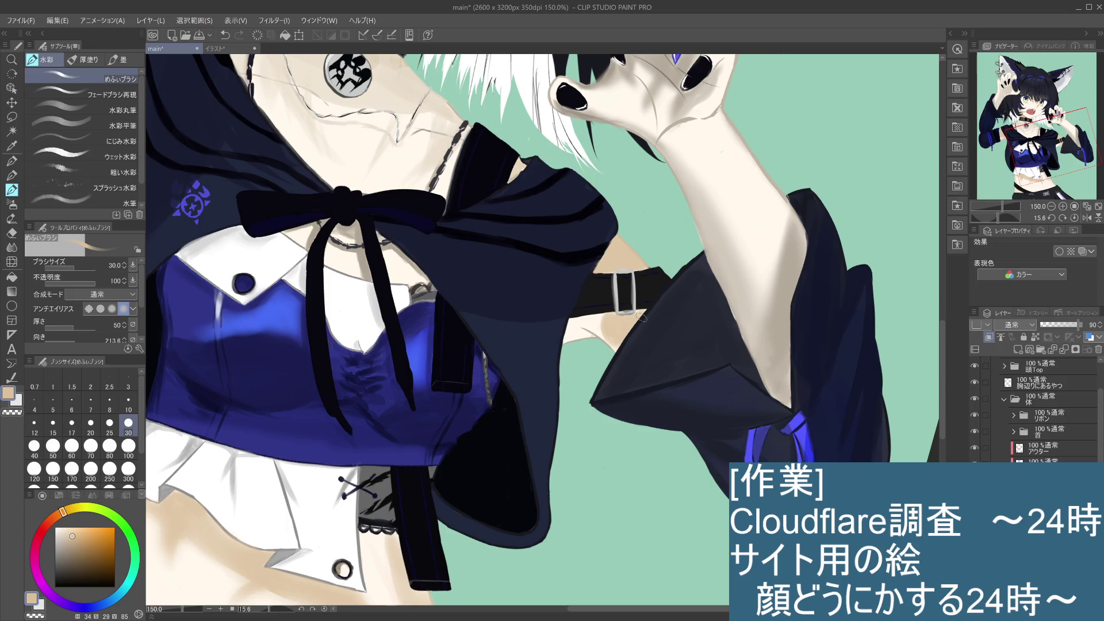
pyautogui.hotkey('ctrl', 'z')
pyautogui.click(644, 311)
pyautogui.scroll(-4, 657, 299)
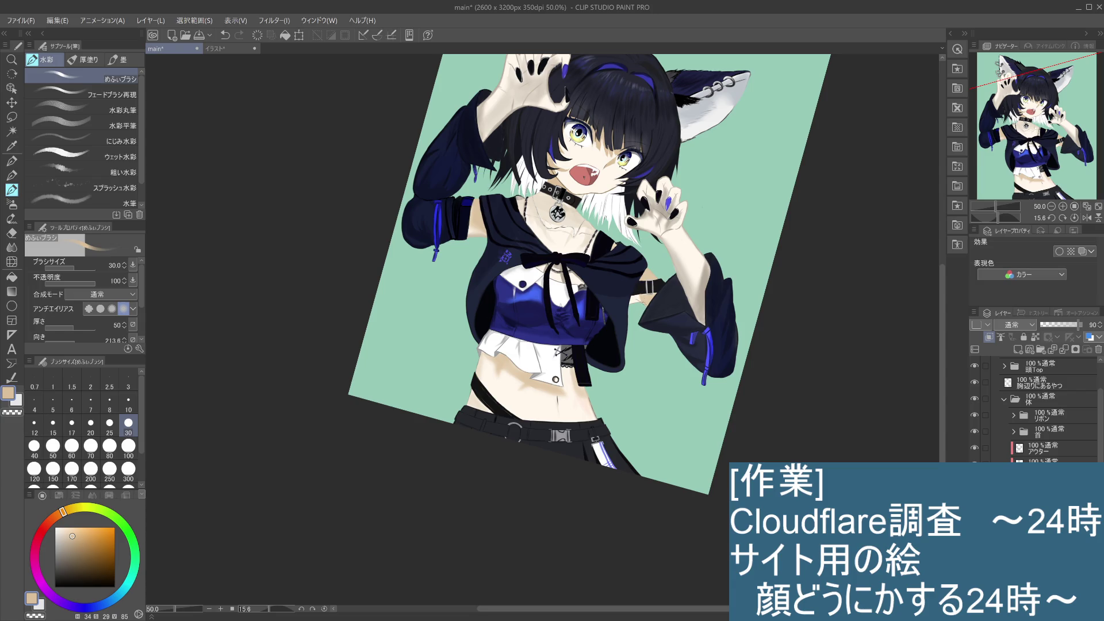
pyautogui.hotkey('ctrl', 'z')
pyautogui.hotkey('ctrl', 'y')
pyautogui.moveTo(633, 126)
pyautogui.mouseDown()
pyautogui.moveTo(703, 203)
pyautogui.moveTo(718, 261)
pyautogui.moveTo(715, 312)
pyautogui.mouseUp()
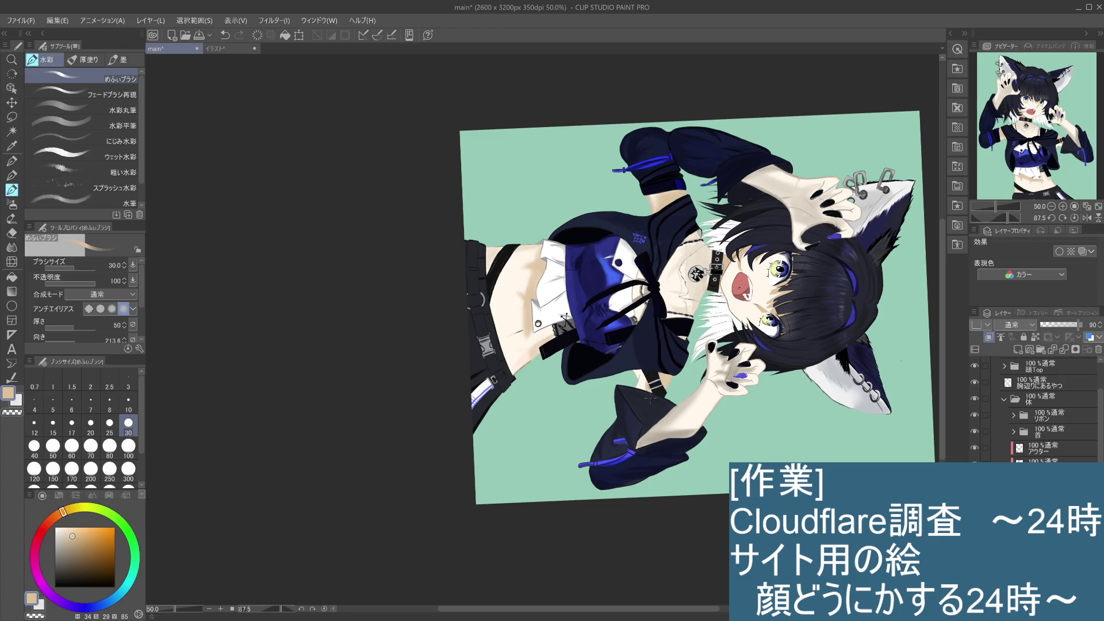
pyautogui.scroll(3, 656, 416)
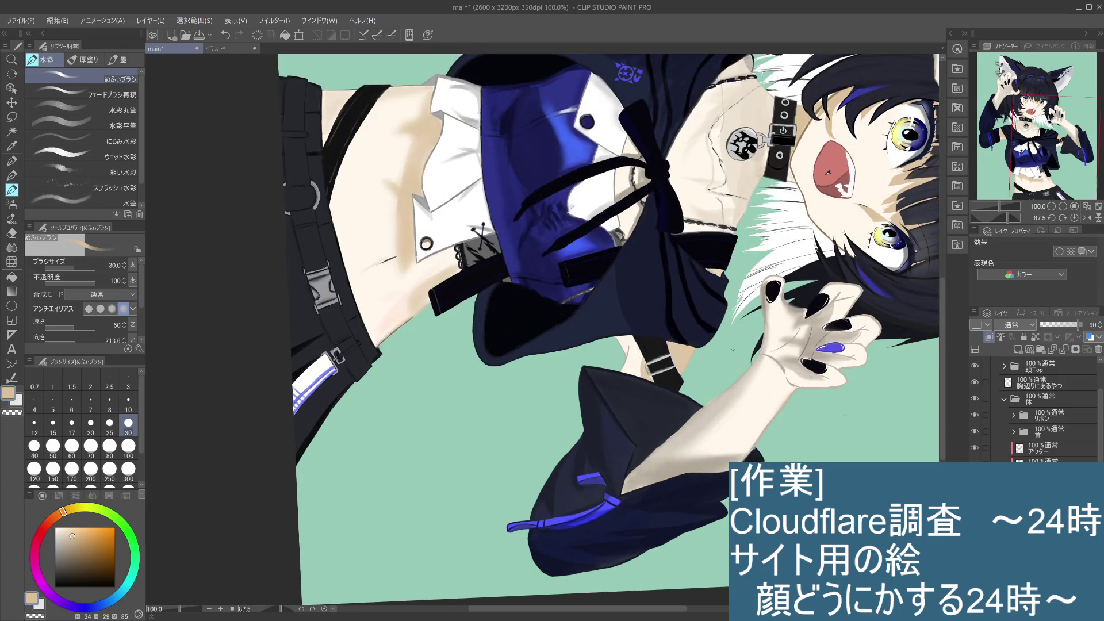
pyautogui.scroll(-3, 721, 360)
pyautogui.moveTo(721, 360)
pyautogui.mouseDown()
pyautogui.moveTo(734, 327)
pyautogui.moveTo(732, 217)
pyautogui.moveTo(713, 151)
pyautogui.mouseUp()
pyautogui.scroll(2, 713, 151)
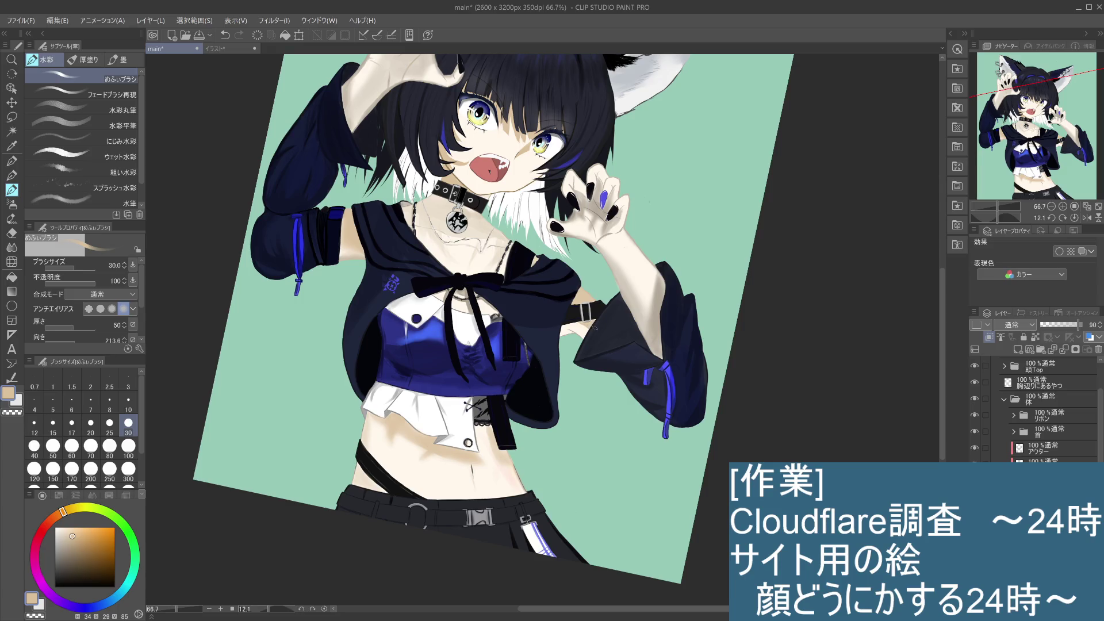
pyautogui.scroll(-1, 596, 327)
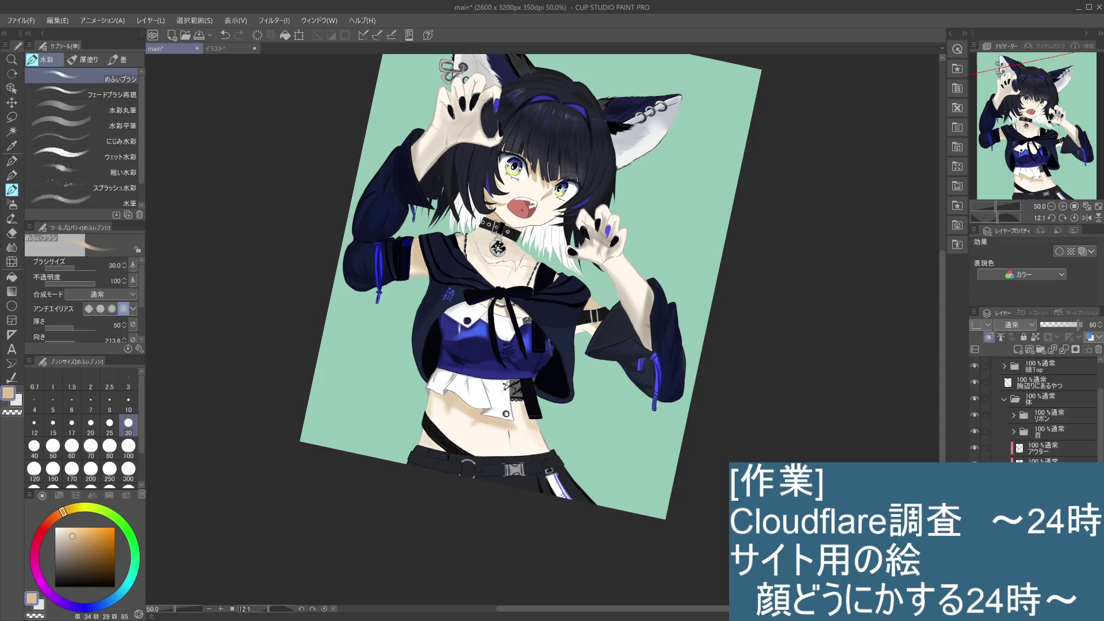
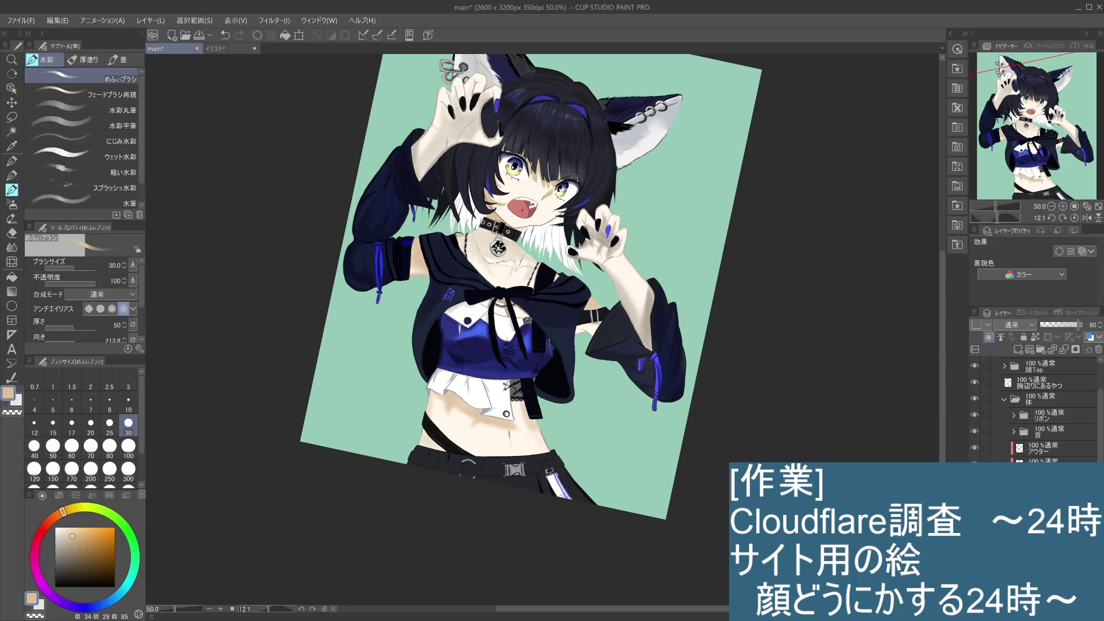
# Zoom the canvas from 50% to 200% over the girl's neck, collar and shoulder
pyautogui.scroll(1, 684, 425)
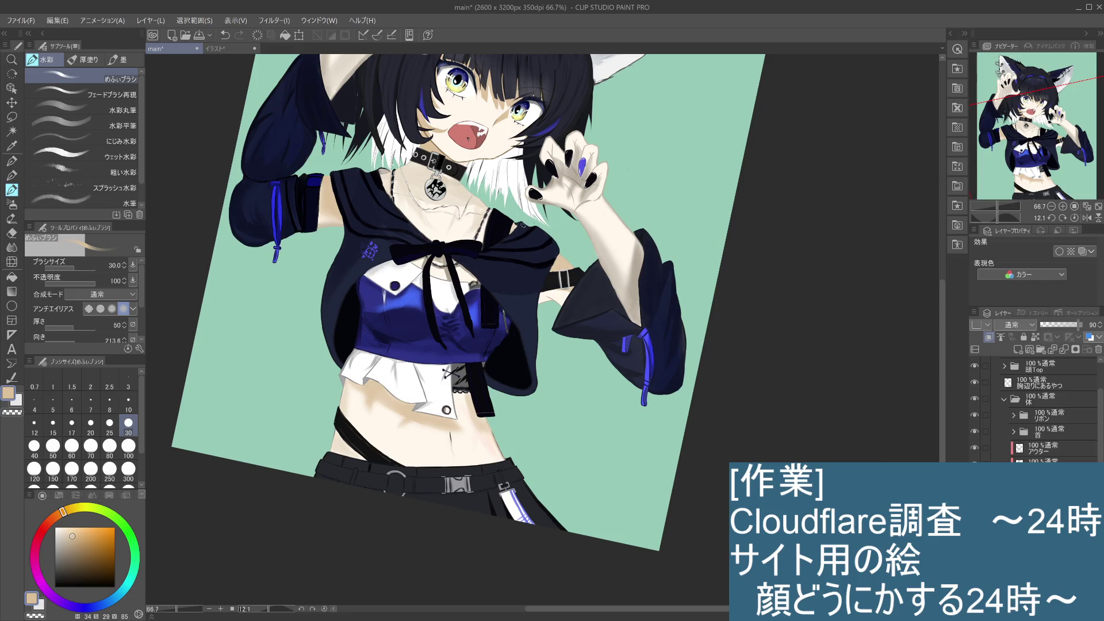
pyautogui.scroll(5, 521, 224)
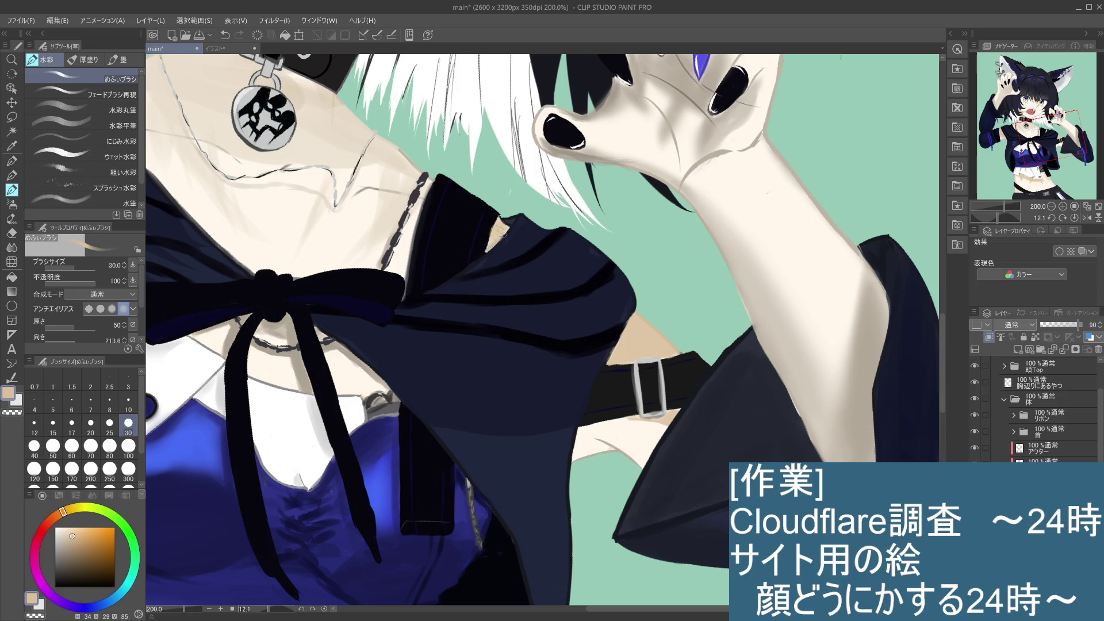
pyautogui.click(13, 175)
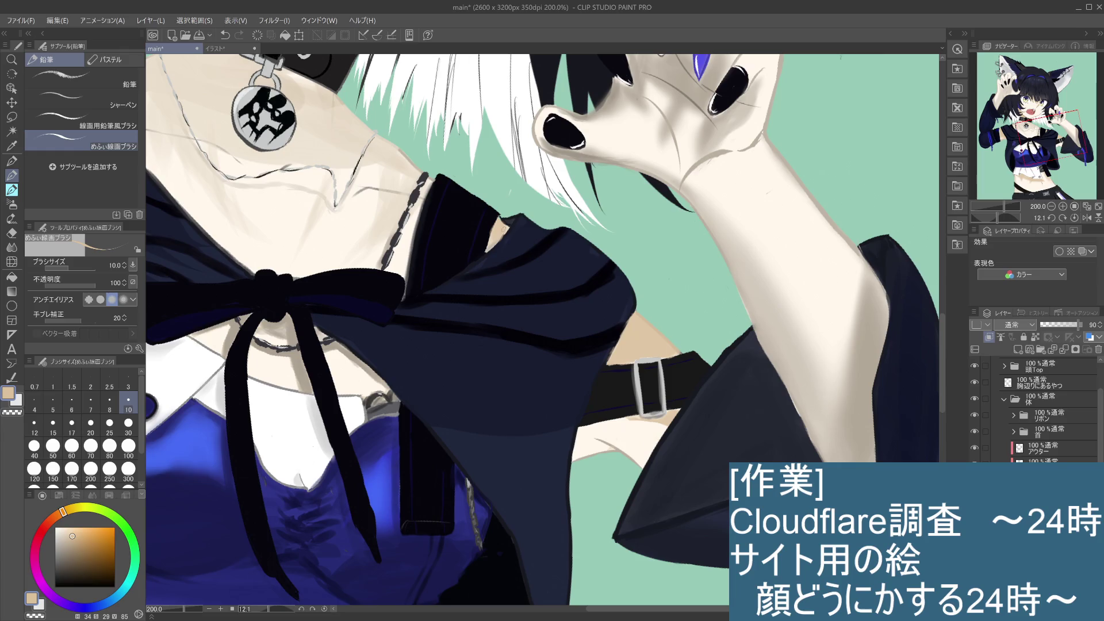
# Dab small skin-tone pencil marks on the collar, redoing the first one
pyautogui.click(494, 245)
pyautogui.hotkey('ctrl', 'z')
pyautogui.click(495, 244)
pyautogui.click(494, 245)
pyautogui.scroll(-1, 1047, 409)
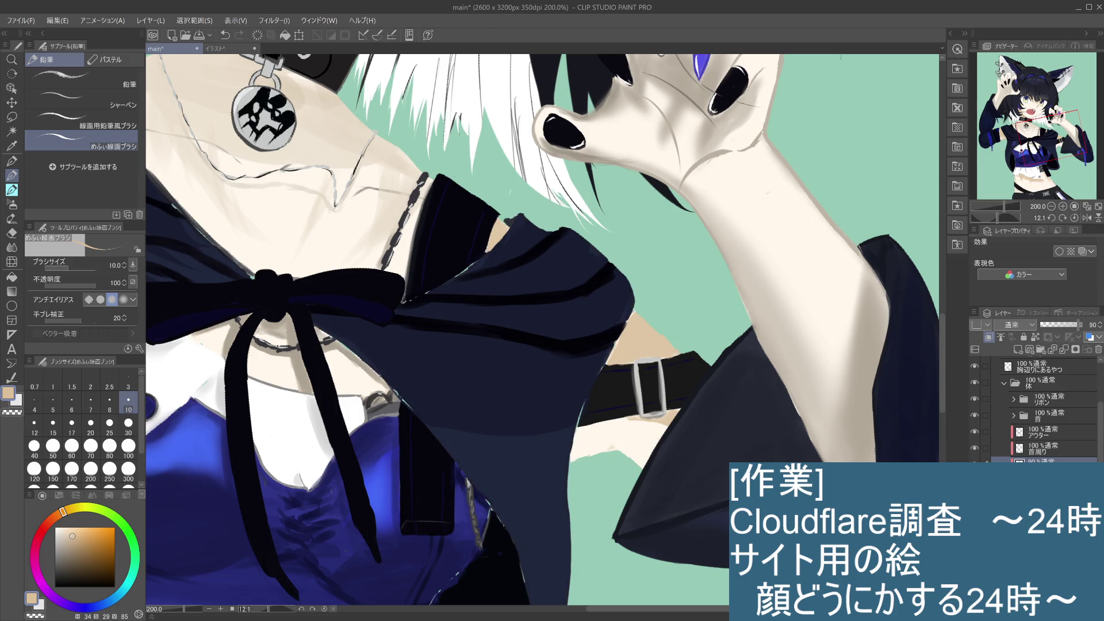
# On another layer, sample the cape's dark navy and draw a short stroke along the cape edge
pyautogui.click(1053, 477)
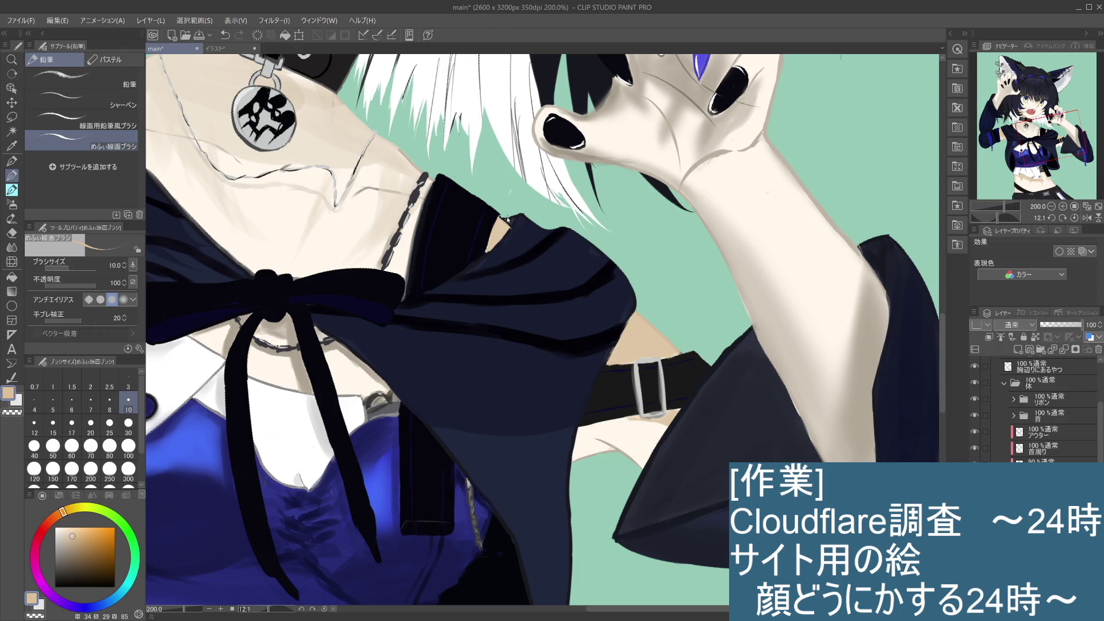
pyautogui.press('i')
pyautogui.click(505, 217)
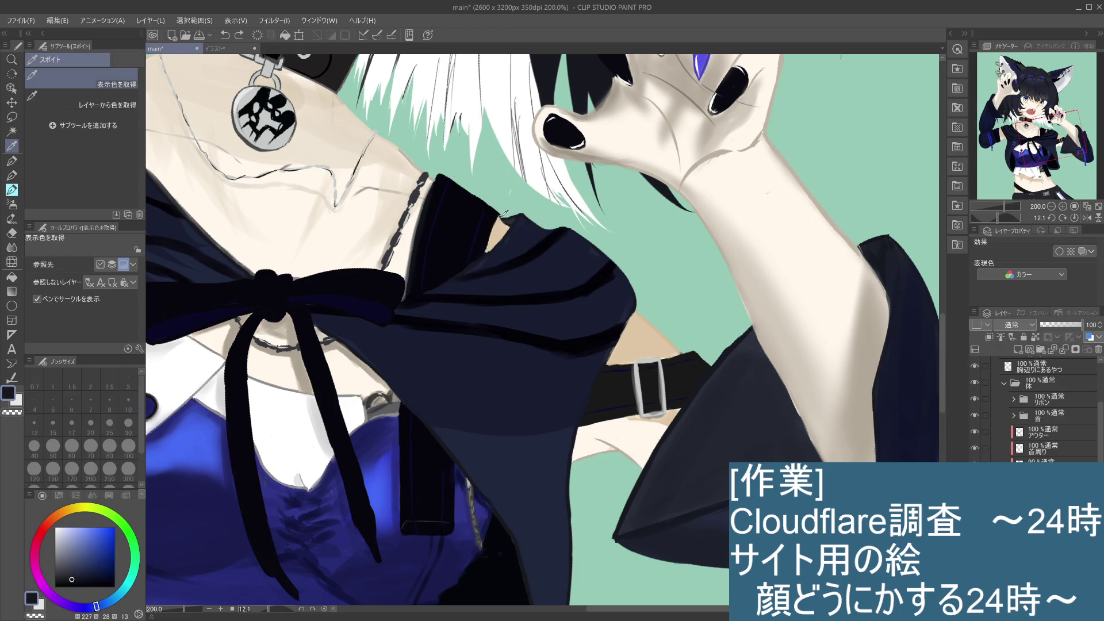
pyautogui.click(11, 177)
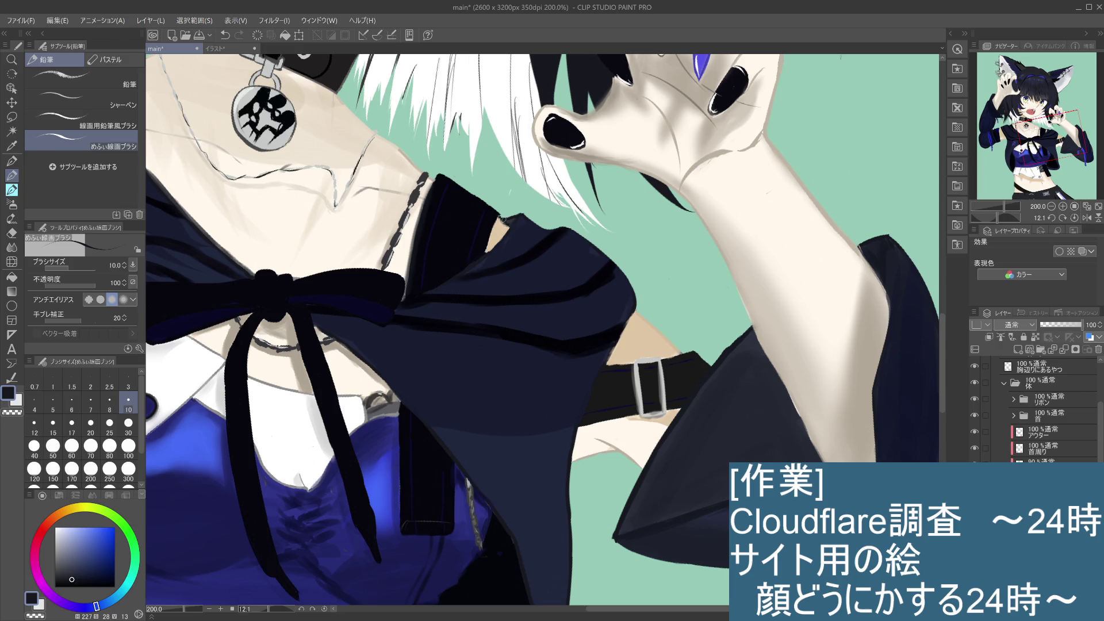
pyautogui.click(498, 217)
pyautogui.moveTo(498, 217); pyautogui.dragTo(505, 220)
pyautogui.scroll(-2, 510, 225)
pyautogui.scroll(2, 543, 306)
pyautogui.moveTo(493, 114)
pyautogui.mouseDown()
pyautogui.moveTo(538, 231)
pyautogui.moveTo(573, 272)
pyautogui.moveTo(618, 280)
pyautogui.mouseUp()
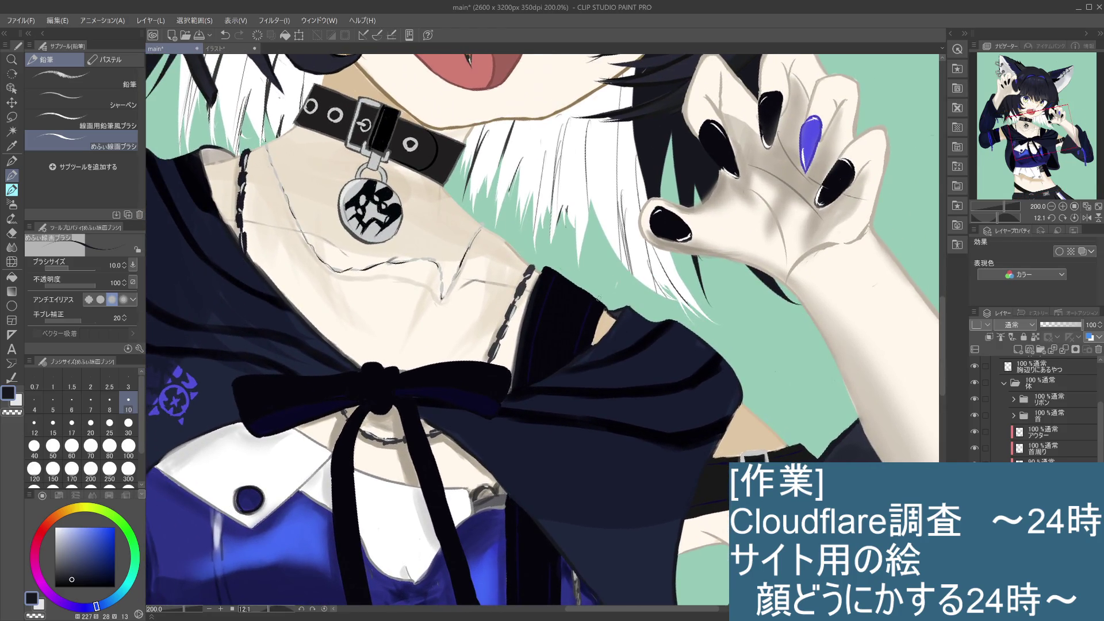
# Sample the neck's skin beige and test a stroke where the cape meets the hair, then undo it
pyautogui.scroll(-2, 619, 280)
pyautogui.scroll(1, 613, 285)
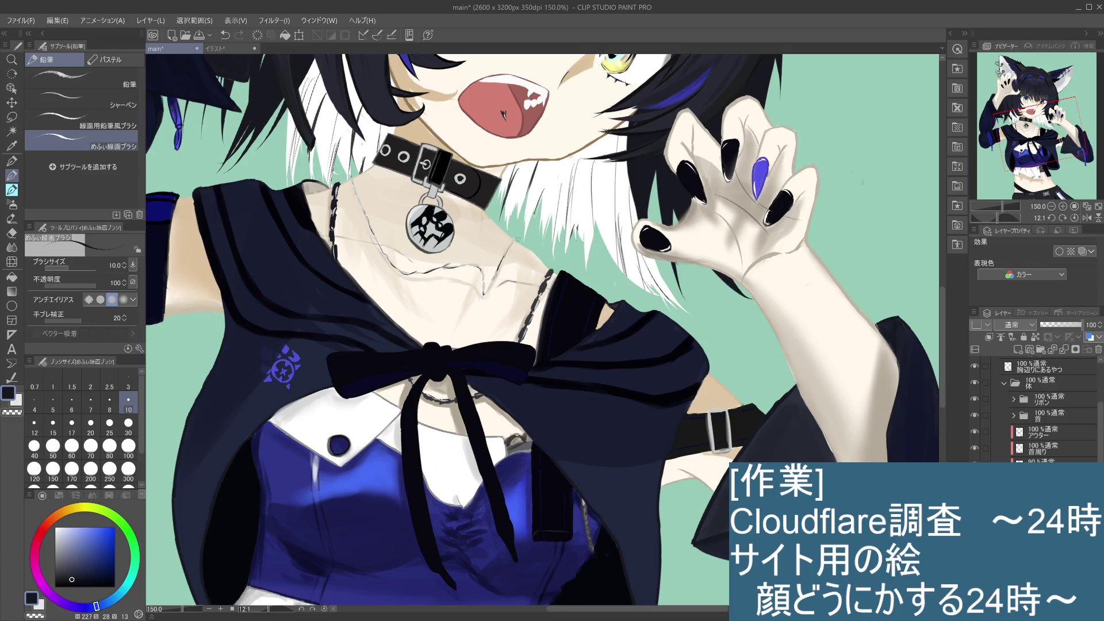
pyautogui.hotkey('ctrl', 'z')
pyautogui.keyDown('alt'); pyautogui.click(714, 396); pyautogui.keyUp('alt')
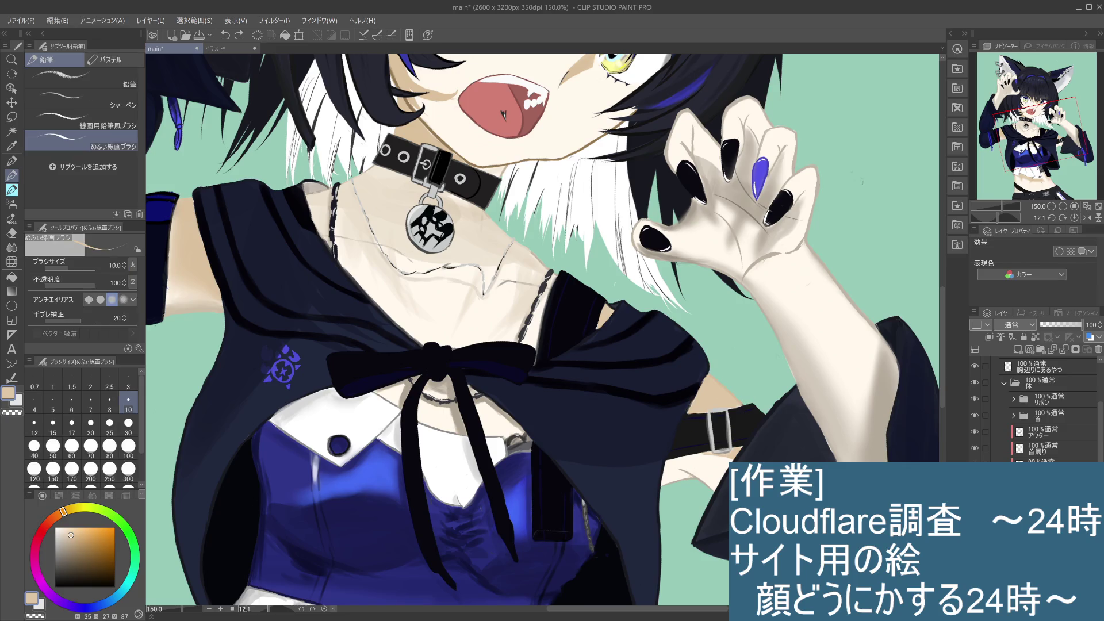
pyautogui.hotkey('ctrl', 'y')
pyautogui.hotkey('ctrl', 'z')
pyautogui.moveTo(604, 310); pyautogui.dragTo(611, 318)
pyautogui.hotkey('ctrl', 'y')
pyautogui.hotkey('ctrl', 'z')
# Hide the 首周り neck-shading layer and select the layer below it
pyautogui.click(1008, 450)
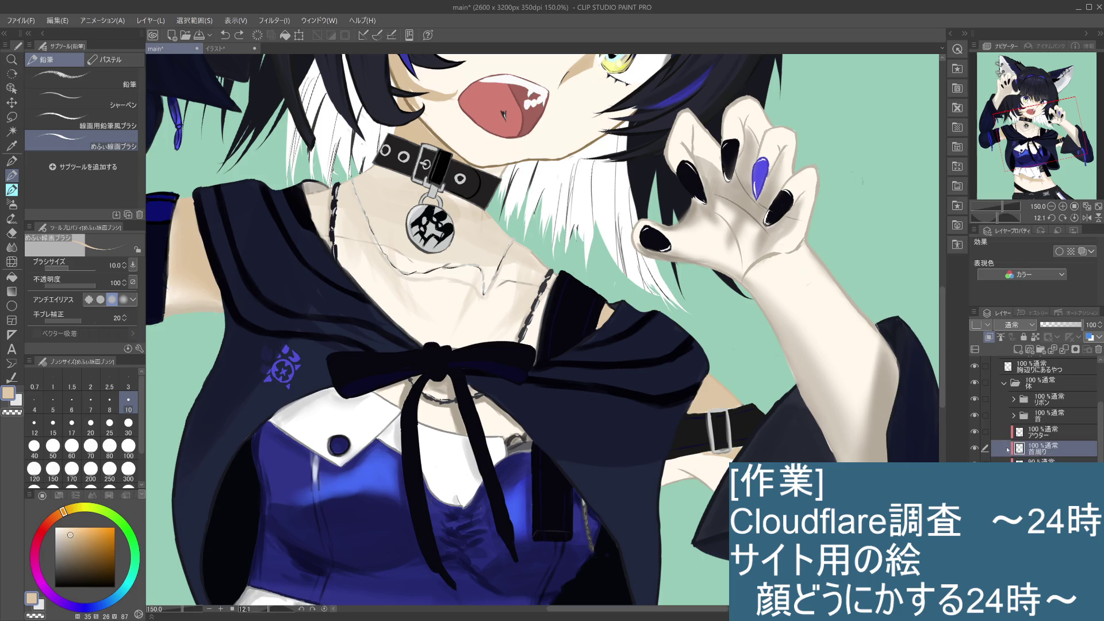
pyautogui.click(975, 449)
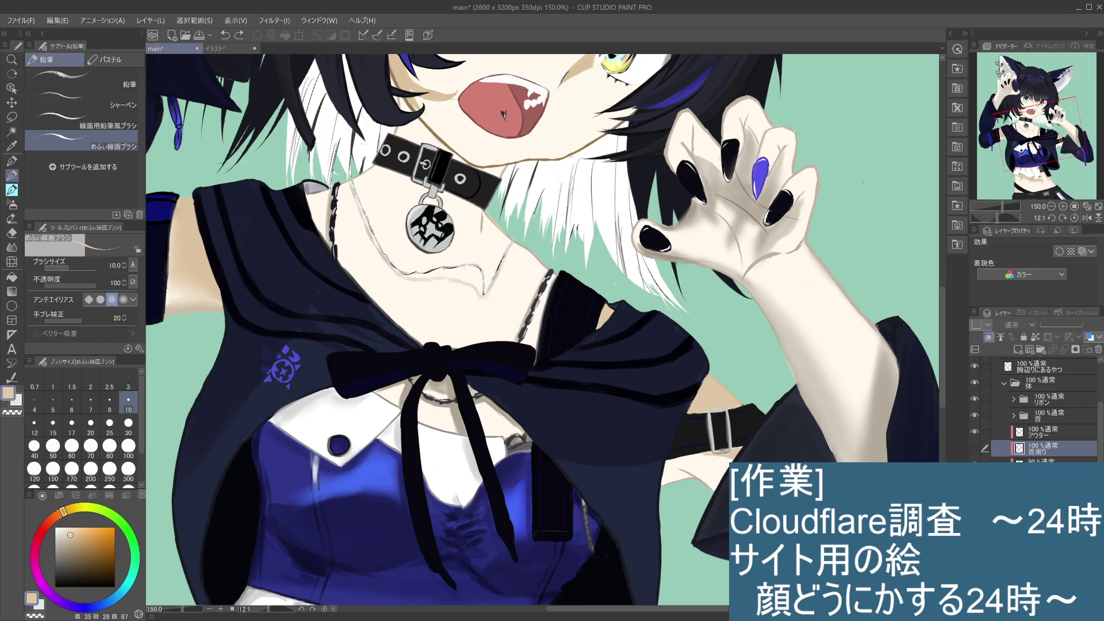
pyautogui.click(1044, 466)
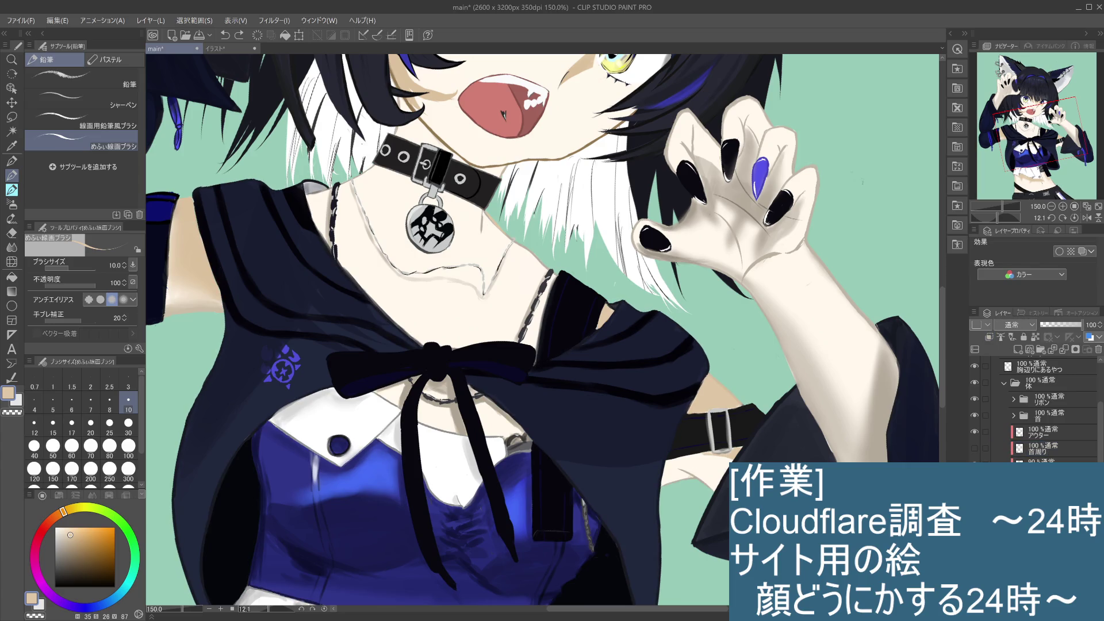
# Rotate the canvas view and try small pen marks near the collar, undoing each
pyautogui.click(490, 218)
pyautogui.hotkey('ctrl', 'z')
pyautogui.moveTo(574, 274); pyautogui.dragTo(686, 363)
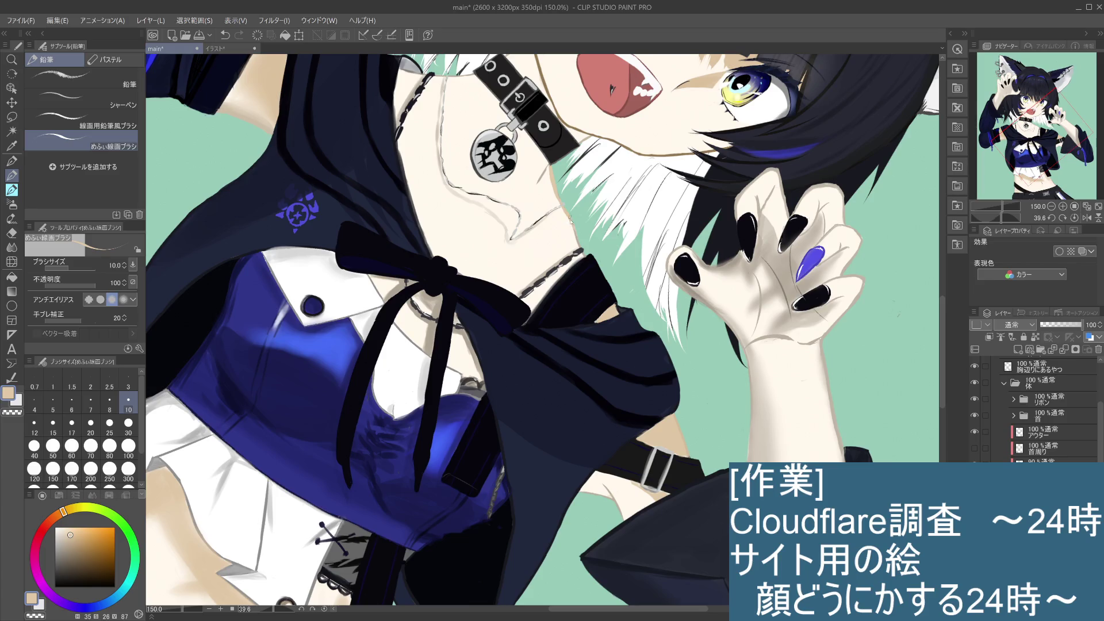
pyautogui.hotkey('ctrl', 'z')
pyautogui.moveTo(578, 243)
pyautogui.mouseDown()
pyautogui.moveTo(571, 218)
pyautogui.moveTo(575, 242)
pyautogui.moveTo(574, 229)
pyautogui.mouseUp()
pyautogui.hotkey('ctrl', 'z')
pyautogui.moveTo(551, 166); pyautogui.dragTo(544, 175)
pyautogui.hotkey('ctrl', 'z')
pyautogui.hotkey('ctrl', 'z')
pyautogui.scroll(-3, 540, 181)
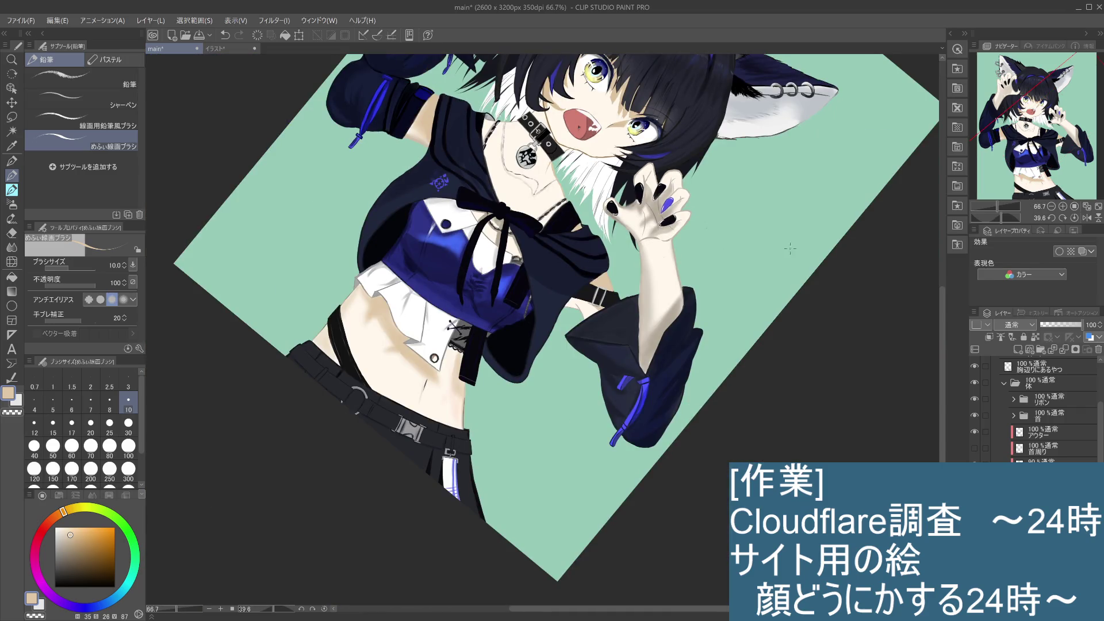
# Rotate the view back upright, zoom to 150%, and test a dark mark at the collar's left edge
pyautogui.moveTo(815, 377)
pyautogui.mouseDown()
pyautogui.moveTo(770, 423)
pyautogui.moveTo(699, 467)
pyautogui.mouseUp()
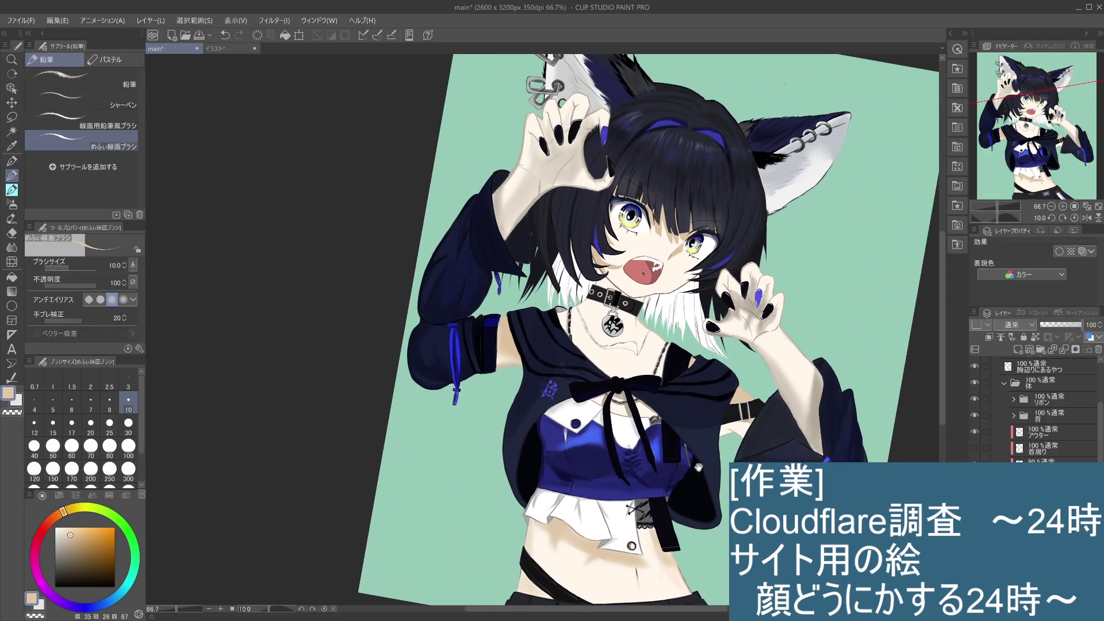
pyautogui.scroll(3, 592, 295)
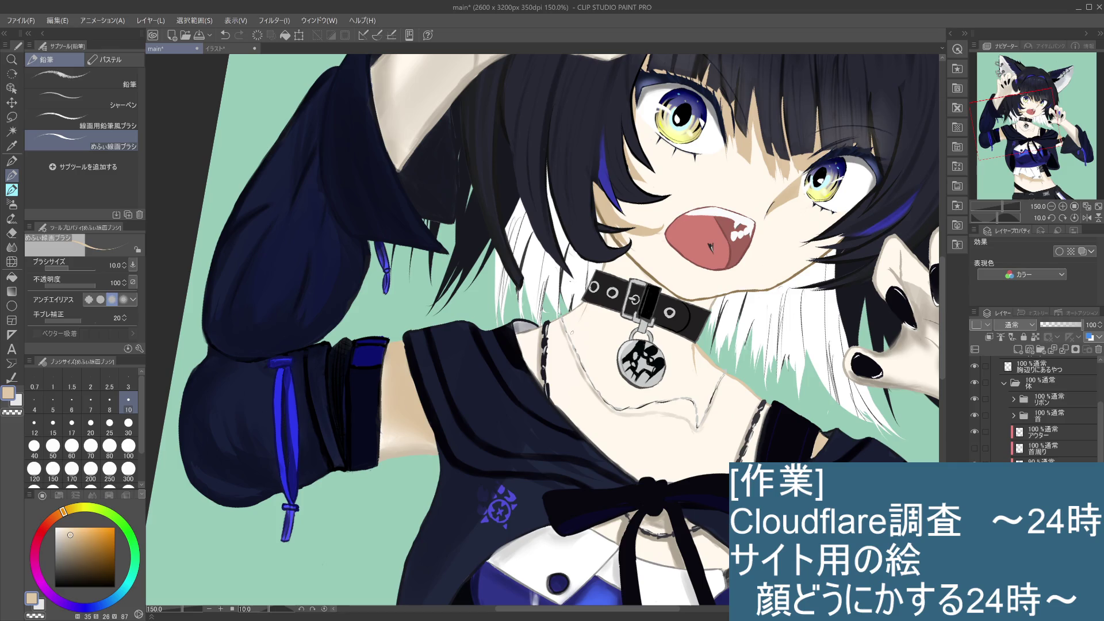
pyautogui.moveTo(582, 299); pyautogui.dragTo(581, 309)
pyautogui.hotkey('ctrl', 'z')
# Paint a grey stroke where the collar meets the shoulder, comparing it with undo/redo
pyautogui.hotkey('ctrl', 'z')
pyautogui.hotkey('ctrl', 'y')
pyautogui.moveTo(537, 327); pyautogui.dragTo(521, 332)
pyautogui.hotkey('ctrl', 'z')
pyautogui.hotkey('ctrl', 'y')
pyautogui.hotkey('ctrl', 'z')
pyautogui.hotkey('ctrl', 'z')
pyautogui.hotkey('ctrl', 'y')
pyautogui.hotkey('ctrl', 'z')
pyautogui.hotkey('ctrl', 'y')
pyautogui.hotkey('ctrl', 'z')
pyautogui.hotkey('ctrl', 'y')
# Pan up and left over the figure and hide the アウター jacket layer
pyautogui.scroll(-5, 728, 340)
pyautogui.scroll(5, 728, 340)
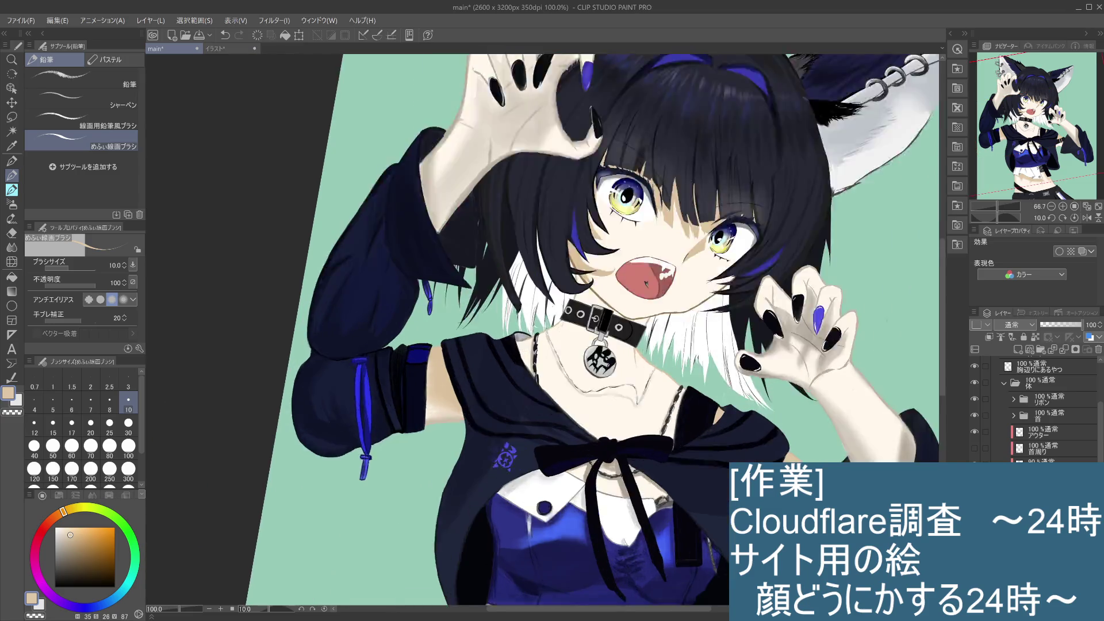
pyautogui.moveTo(753, 365); pyautogui.dragTo(701, 311)
pyautogui.scroll(-4, 729, 332)
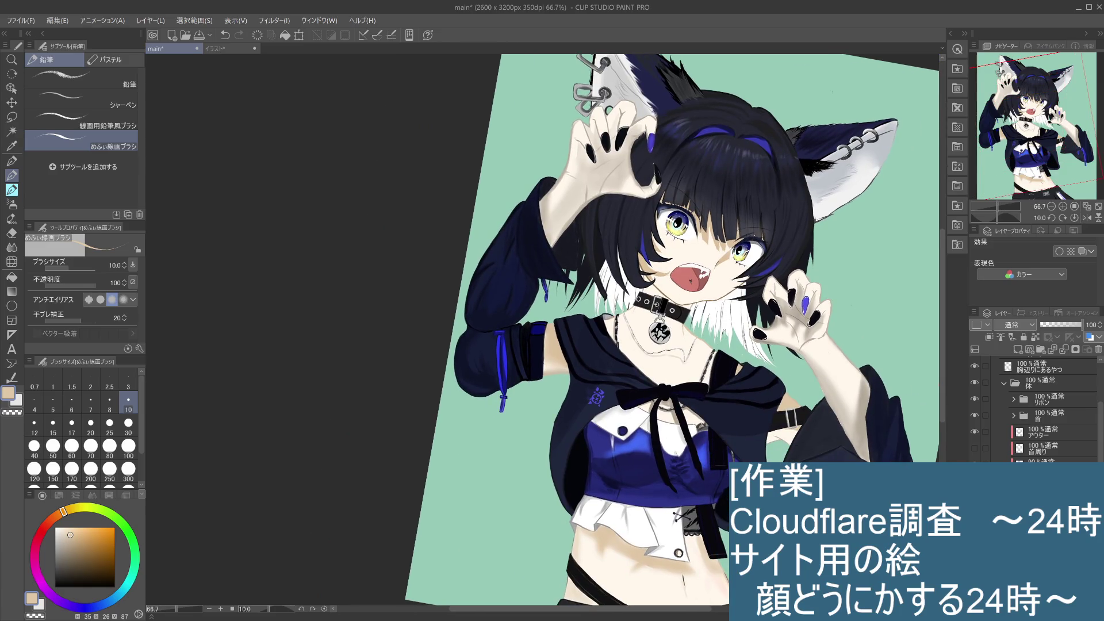
pyautogui.scroll(1, 543, 330)
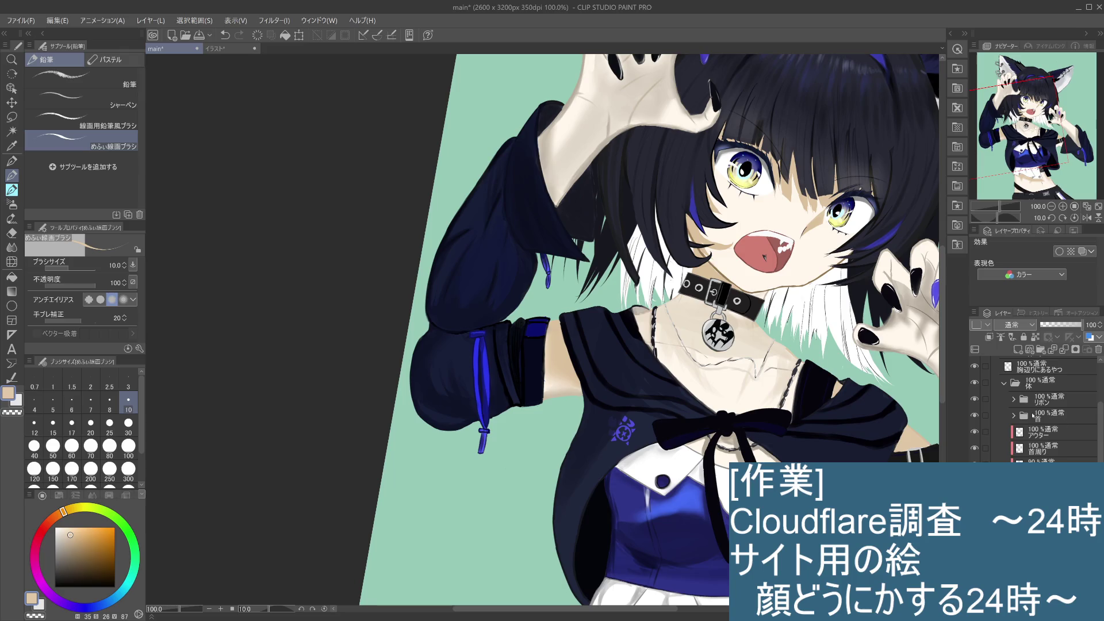
pyautogui.click(976, 432)
# Toggle the アウター and 首周り layers' visibility to compare, leaving both shown
pyautogui.click(975, 432)
pyautogui.click(976, 432)
pyautogui.click(976, 432)
pyautogui.click(975, 448)
pyautogui.click(975, 448)
# On 首周り, paint darker tan shading under the chin and along the collar's top at brush size 30
pyautogui.click(1071, 454)
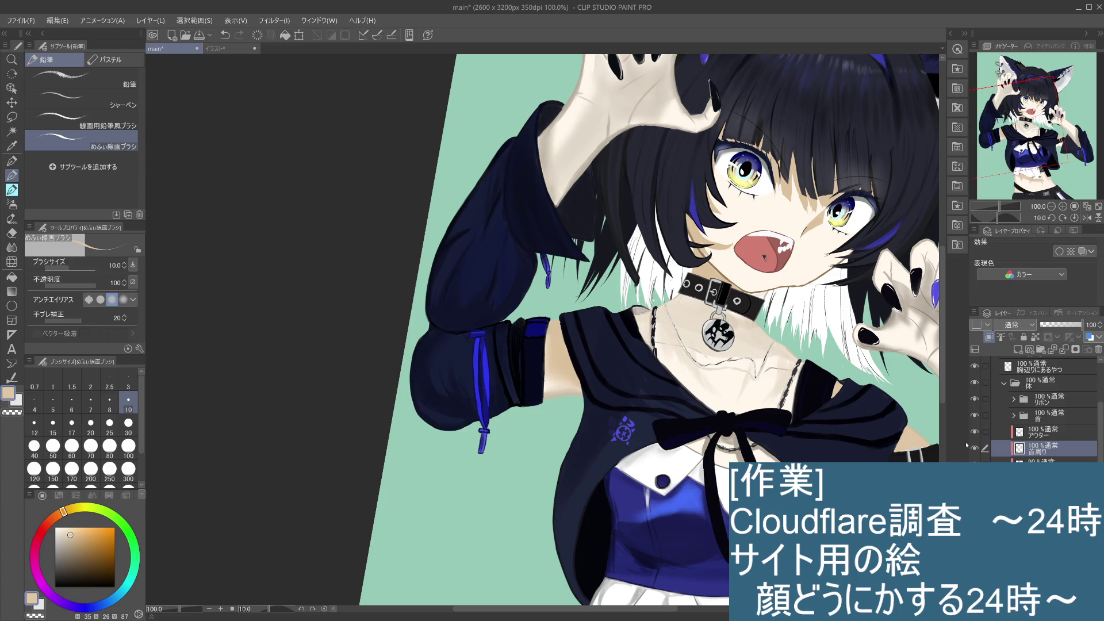
pyautogui.click(72, 541)
pyautogui.click(73, 547)
pyautogui.moveTo(705, 259); pyautogui.dragTo(713, 270)
pyautogui.hotkey('ctrl', 'z')
pyautogui.click(83, 547)
pyautogui.moveTo(707, 266); pyautogui.dragTo(708, 273)
pyautogui.scroll(2, 694, 307)
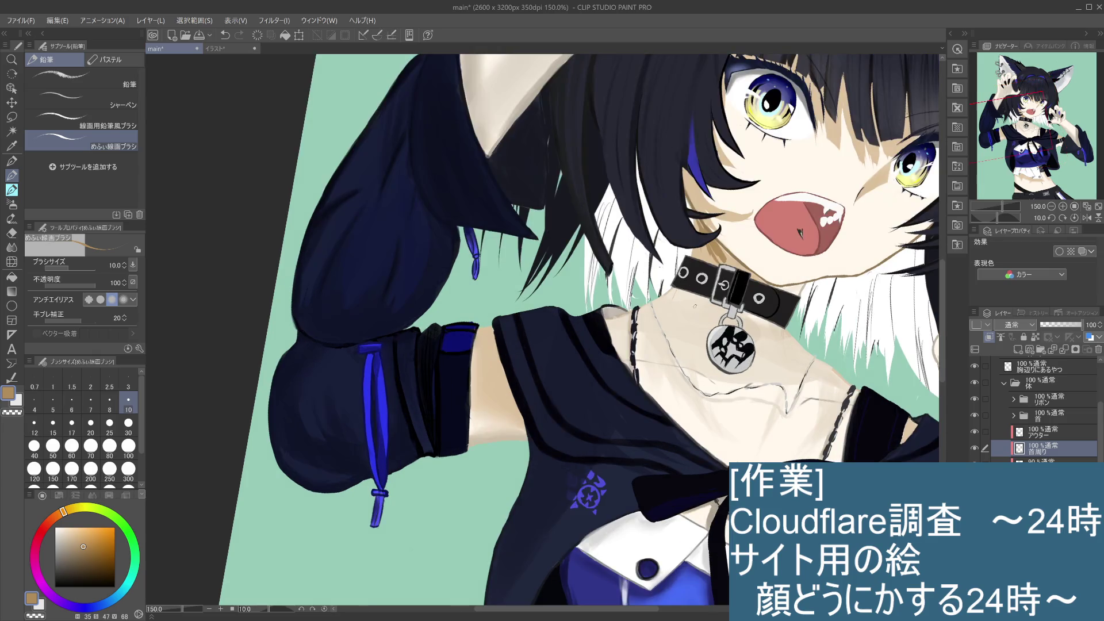
pyautogui.click(128, 426)
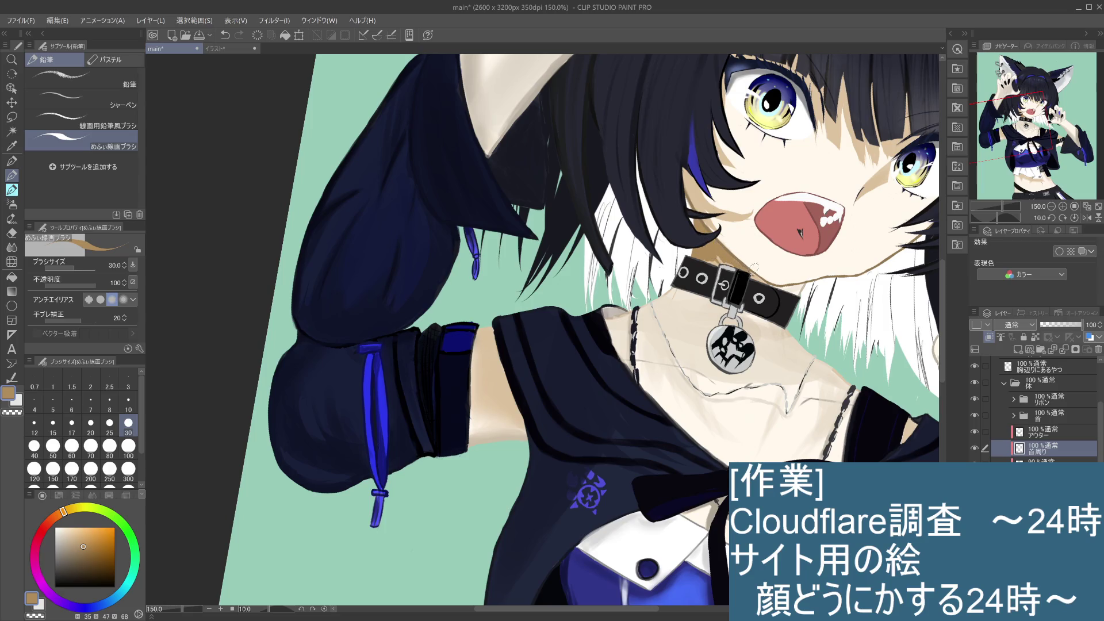
pyautogui.moveTo(726, 260); pyautogui.dragTo(710, 265)
pyautogui.scroll(-3, 748, 357)
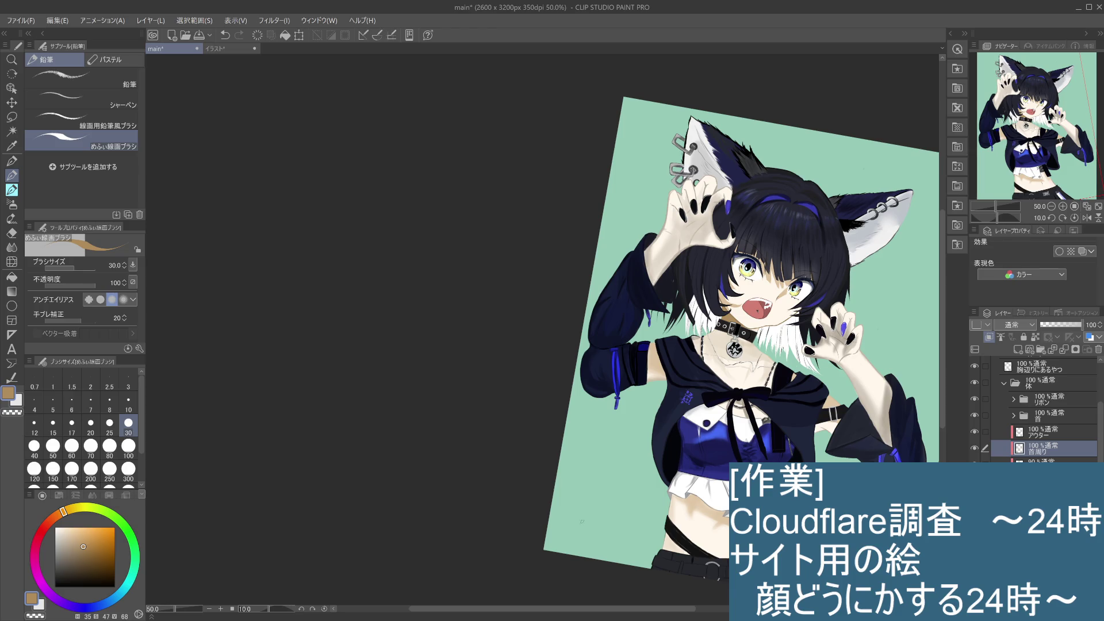
# Sample the face's lighter skin tone, select the 90% layer below 首周り, and zoom to 100%
pyautogui.moveTo(627, 470); pyautogui.dragTo(590, 438)
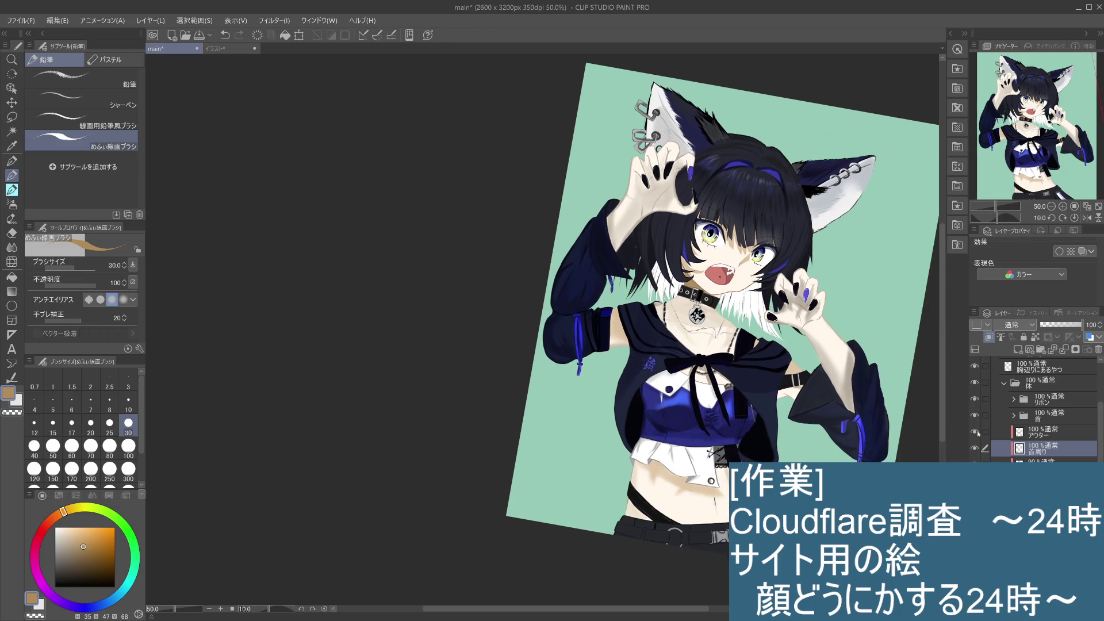
pyautogui.keyDown('alt'); pyautogui.click(720, 281); pyautogui.keyUp('alt')
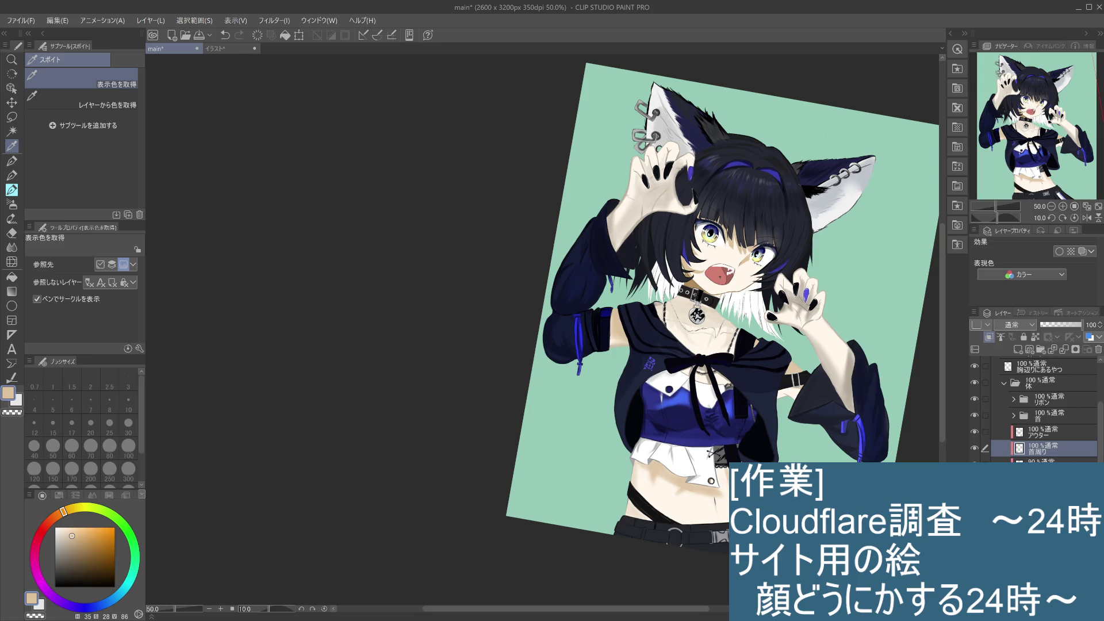
pyautogui.click(1053, 460)
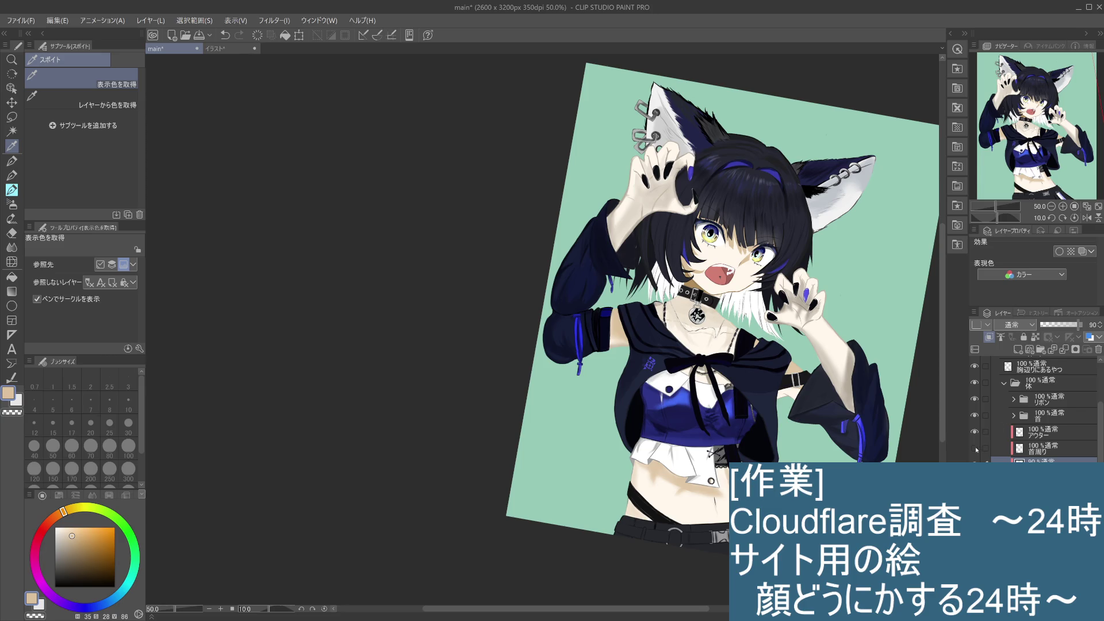
pyautogui.scroll(2, 939, 428)
pyautogui.moveTo(416, 200)
pyautogui.mouseDown()
pyautogui.moveTo(466, 247)
pyautogui.moveTo(554, 286)
pyautogui.mouseUp()
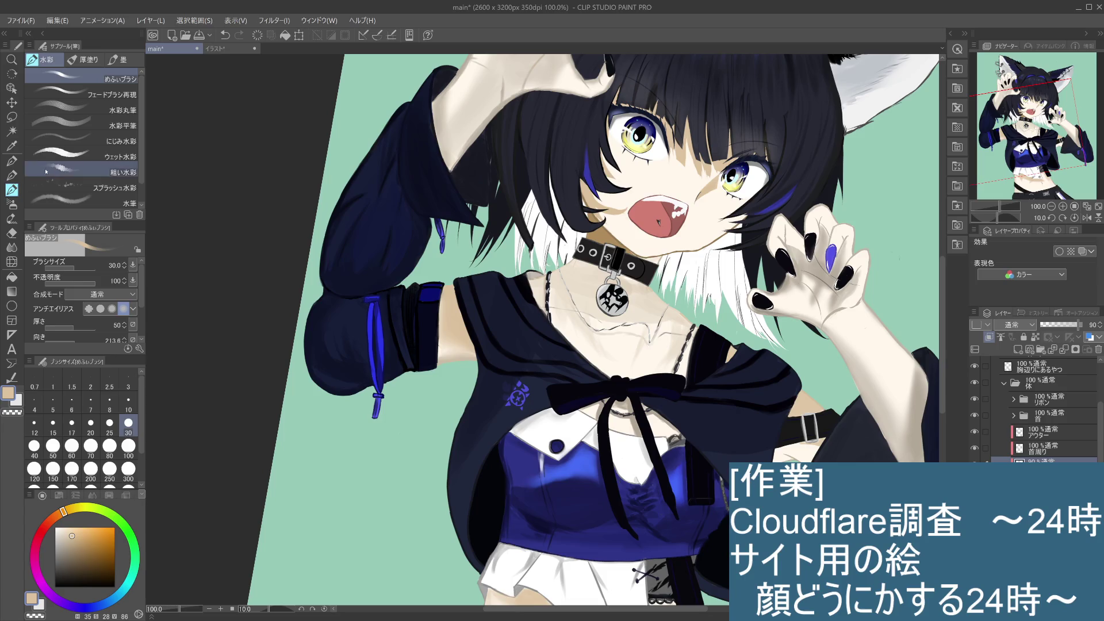
# Paint light skin strokes on the left neck at pencil size 100, then try darker beige shading on 首周り
pyautogui.click(19, 175)
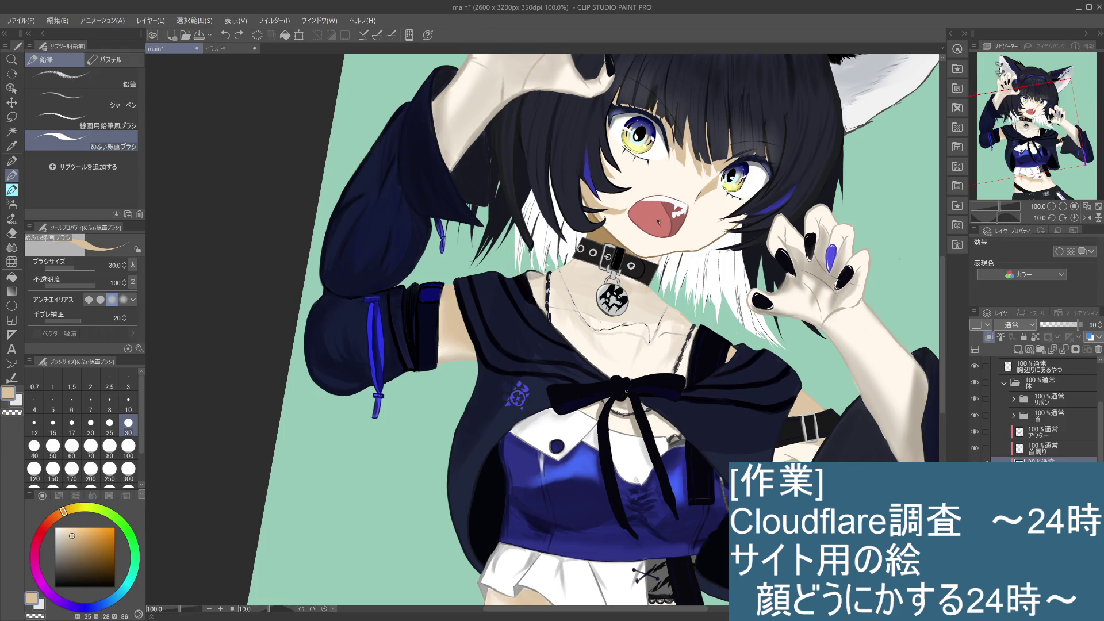
pyautogui.click(129, 446)
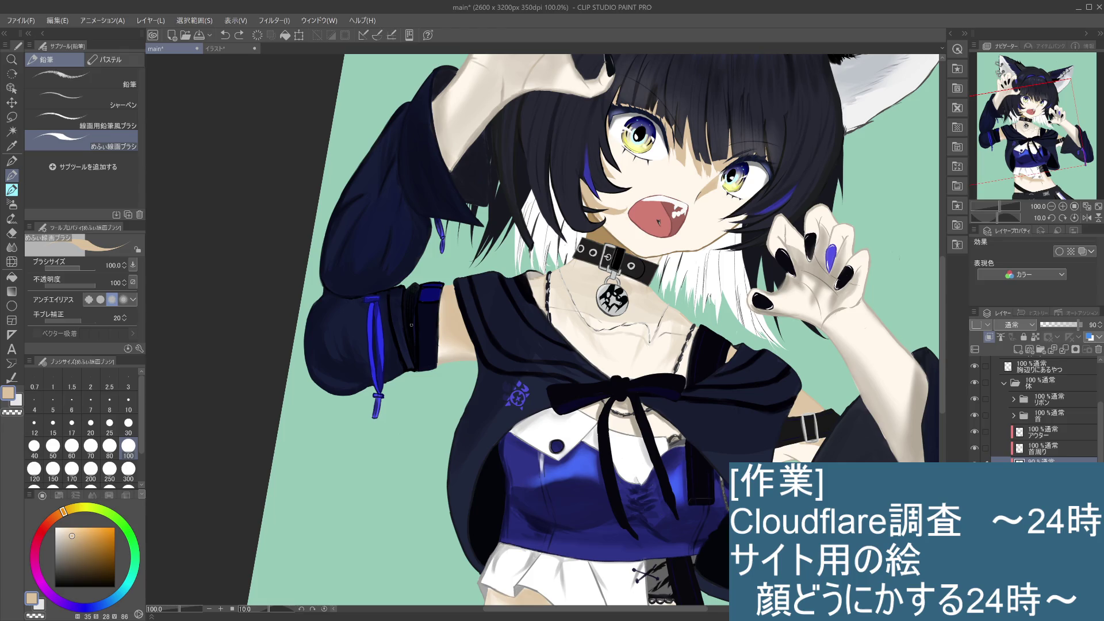
pyautogui.moveTo(535, 287); pyautogui.dragTo(551, 278)
pyautogui.moveTo(578, 280); pyautogui.dragTo(570, 283)
pyautogui.click(975, 452)
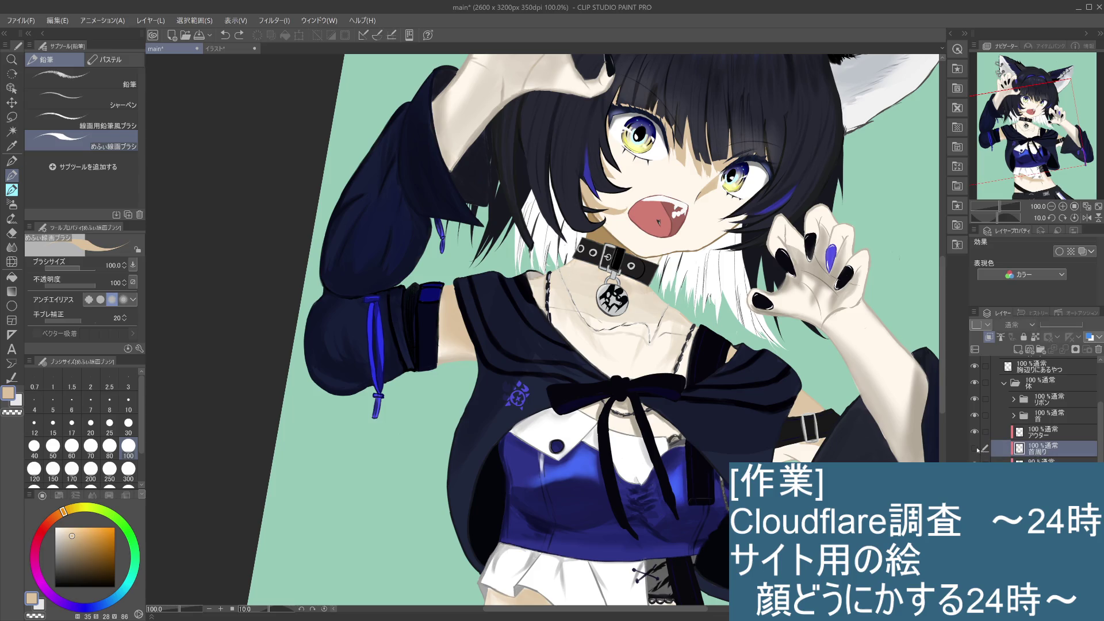
pyautogui.moveTo(576, 274)
pyautogui.mouseDown()
pyautogui.moveTo(593, 288)
pyautogui.moveTo(604, 273)
pyautogui.moveTo(581, 265)
pyautogui.moveTo(609, 270)
pyautogui.moveTo(638, 305)
pyautogui.moveTo(615, 299)
pyautogui.moveTo(651, 311)
pyautogui.moveTo(568, 288)
pyautogui.moveTo(561, 273)
pyautogui.moveTo(535, 287)
pyautogui.moveTo(569, 345)
pyautogui.moveTo(600, 363)
pyautogui.moveTo(678, 330)
pyautogui.mouseUp()
pyautogui.hotkey('ctrl', 'z')
pyautogui.hotkey('ctrl', 'z')
# Switch to the watercolour めふぃブラシ at size 70 and brush tan shading on the neck's left side
pyautogui.click(12, 190)
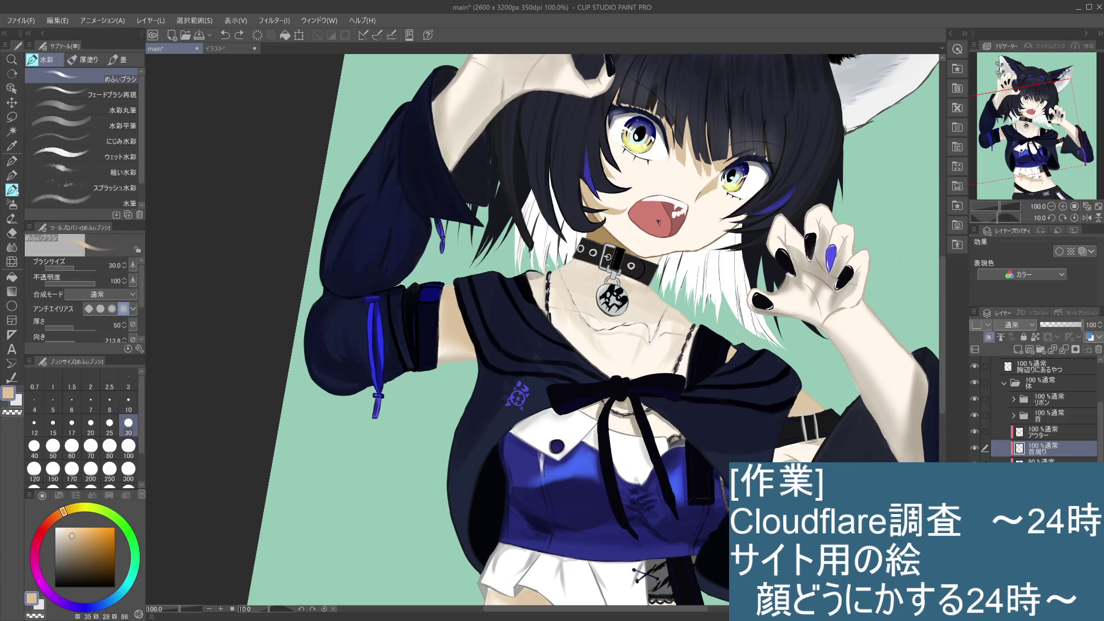
pyautogui.click(91, 448)
pyautogui.moveTo(677, 313)
pyautogui.mouseDown()
pyautogui.moveTo(677, 356)
pyautogui.moveTo(663, 366)
pyautogui.moveTo(694, 327)
pyautogui.moveTo(676, 329)
pyautogui.moveTo(675, 345)
pyautogui.mouseUp()
pyautogui.hotkey('ctrl', 'z')
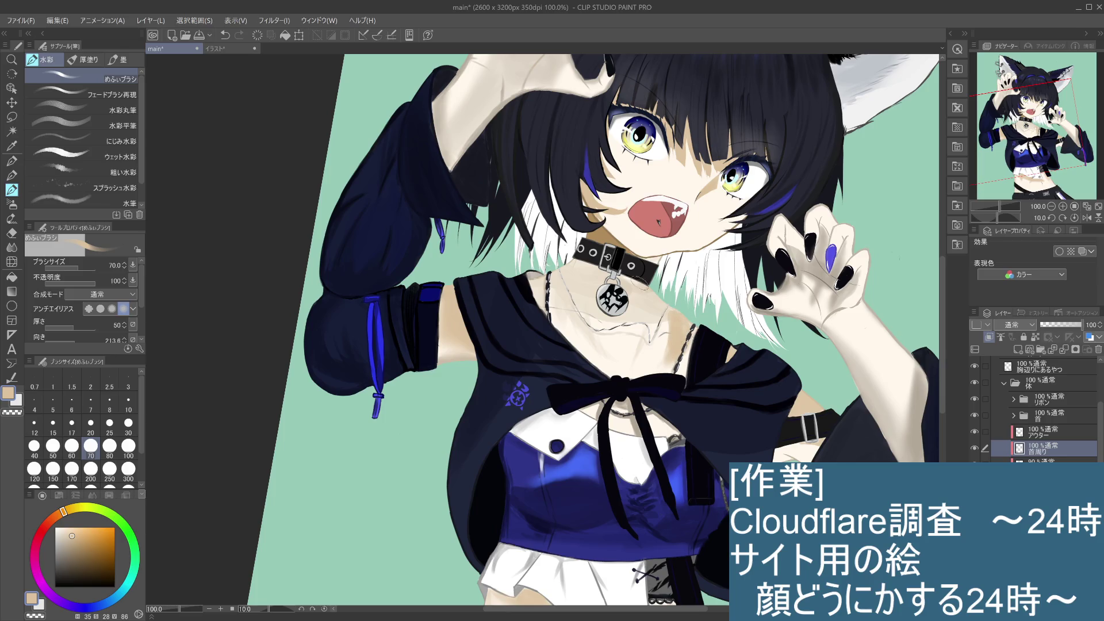
pyautogui.moveTo(579, 266)
pyautogui.mouseDown()
pyautogui.moveTo(554, 287)
pyautogui.moveTo(563, 282)
pyautogui.moveTo(535, 279)
pyautogui.moveTo(555, 285)
pyautogui.moveTo(535, 291)
pyautogui.mouseUp()
pyautogui.hotkey('ctrl', 'z')
# Add more tan shading left of the collar and below-right of the pendant
pyautogui.moveTo(587, 259)
pyautogui.mouseDown()
pyautogui.moveTo(570, 273)
pyautogui.moveTo(589, 279)
pyautogui.mouseUp()
pyautogui.moveTo(616, 285); pyautogui.dragTo(581, 276)
pyautogui.moveTo(632, 279)
pyautogui.mouseDown()
pyautogui.moveTo(619, 291)
pyautogui.moveTo(667, 310)
pyautogui.moveTo(621, 320)
pyautogui.moveTo(639, 299)
pyautogui.moveTo(533, 291)
pyautogui.moveTo(597, 305)
pyautogui.moveTo(550, 308)
pyautogui.mouseUp()
pyautogui.moveTo(625, 313); pyautogui.dragTo(584, 322)
pyautogui.moveTo(647, 299)
pyautogui.mouseDown()
pyautogui.moveTo(682, 316)
pyautogui.moveTo(630, 325)
pyautogui.moveTo(673, 313)
pyautogui.mouseUp()
pyautogui.hotkey('ctrl', 'z')
pyautogui.hotkey('ctrl', 'z')
pyautogui.hotkey('ctrl', 'z')
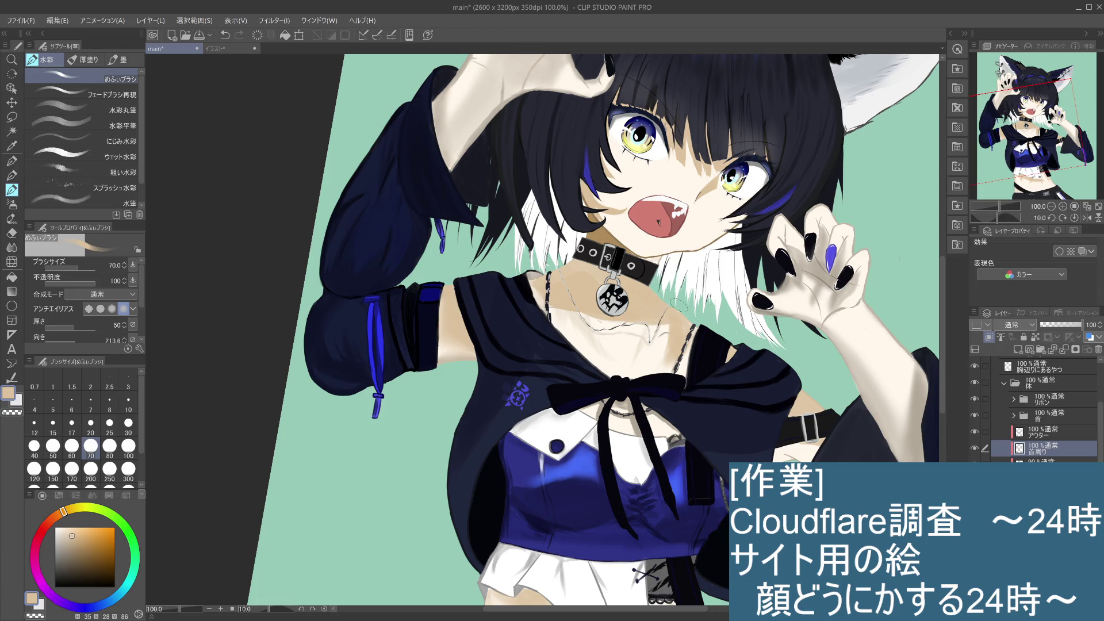
pyautogui.scroll(-3, 679, 304)
# Zoom in and paint small tan shading strokes on the neck and chest
pyautogui.scroll(1, 679, 305)
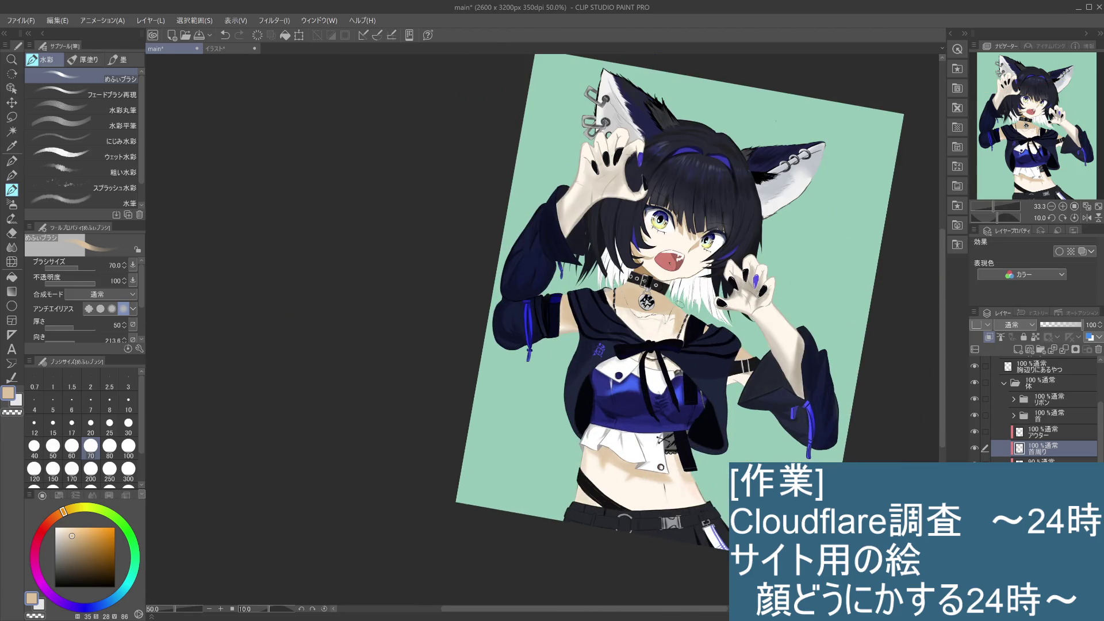
pyautogui.scroll(1, 624, 316)
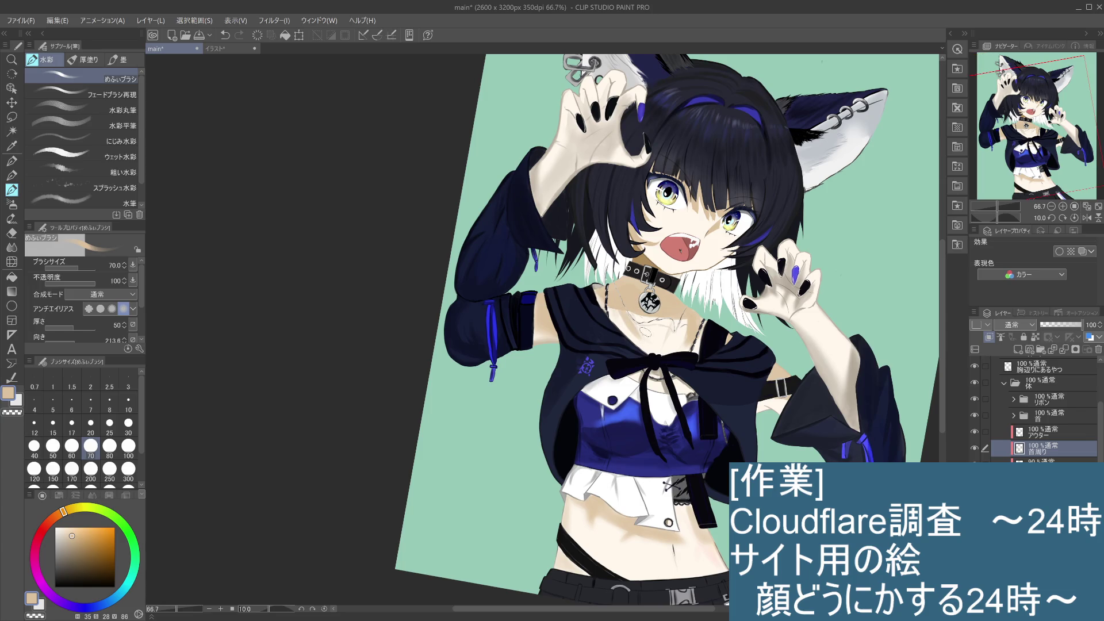
pyautogui.moveTo(635, 326)
pyautogui.mouseDown()
pyautogui.moveTo(642, 341)
pyautogui.moveTo(650, 321)
pyautogui.mouseUp()
pyautogui.hotkey('ctrl', 'z')
pyautogui.moveTo(634, 343); pyautogui.dragTo(641, 329)
# At brush size 30, repaint the patch left of the chain and soften the neck shading with ぼかし
pyautogui.scroll(4, 608, 278)
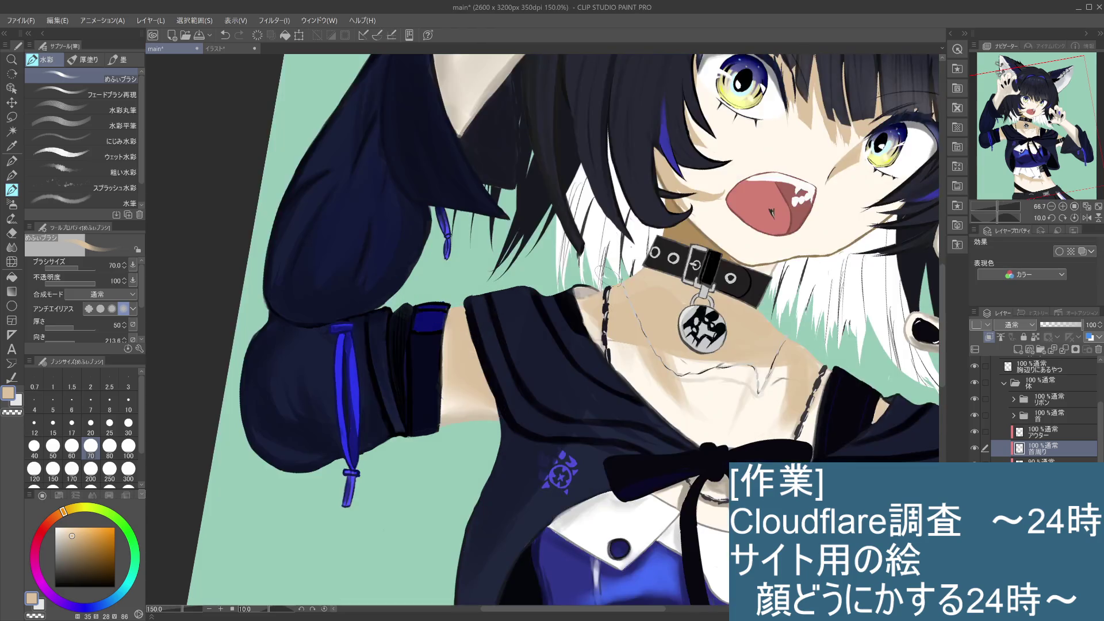
pyautogui.click(129, 425)
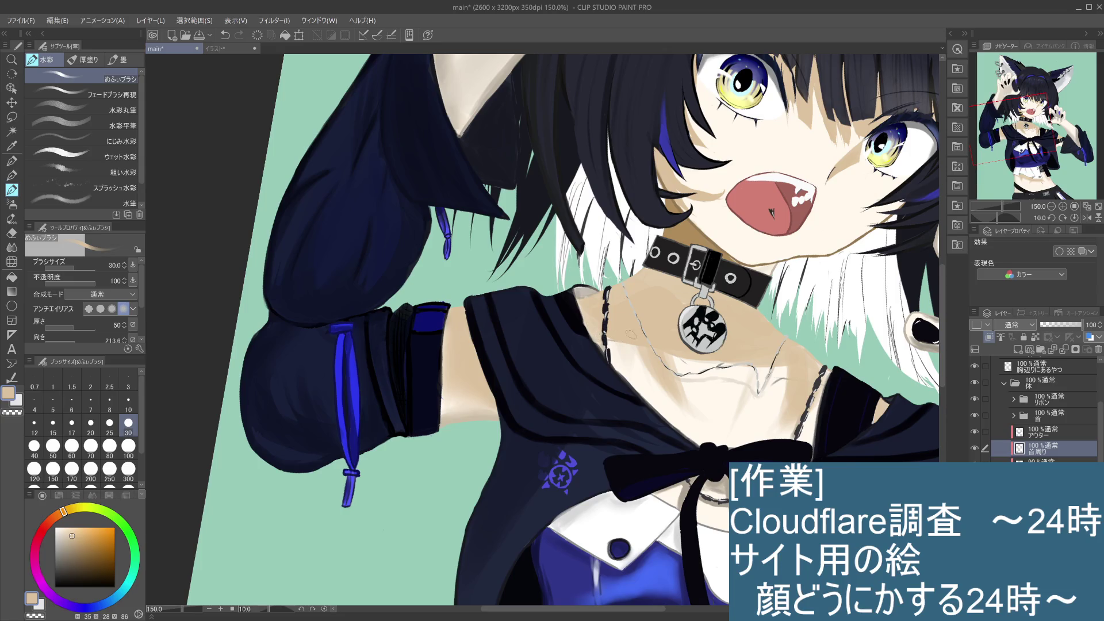
pyautogui.hotkey('ctrl', 'z')
pyautogui.moveTo(591, 317); pyautogui.dragTo(592, 328)
pyautogui.click(12, 246)
pyautogui.moveTo(602, 353)
pyautogui.mouseDown()
pyautogui.moveTo(623, 368)
pyautogui.moveTo(611, 345)
pyautogui.moveTo(690, 375)
pyautogui.moveTo(806, 368)
pyautogui.moveTo(773, 443)
pyautogui.moveTo(786, 392)
pyautogui.moveTo(743, 372)
pyautogui.mouseUp()
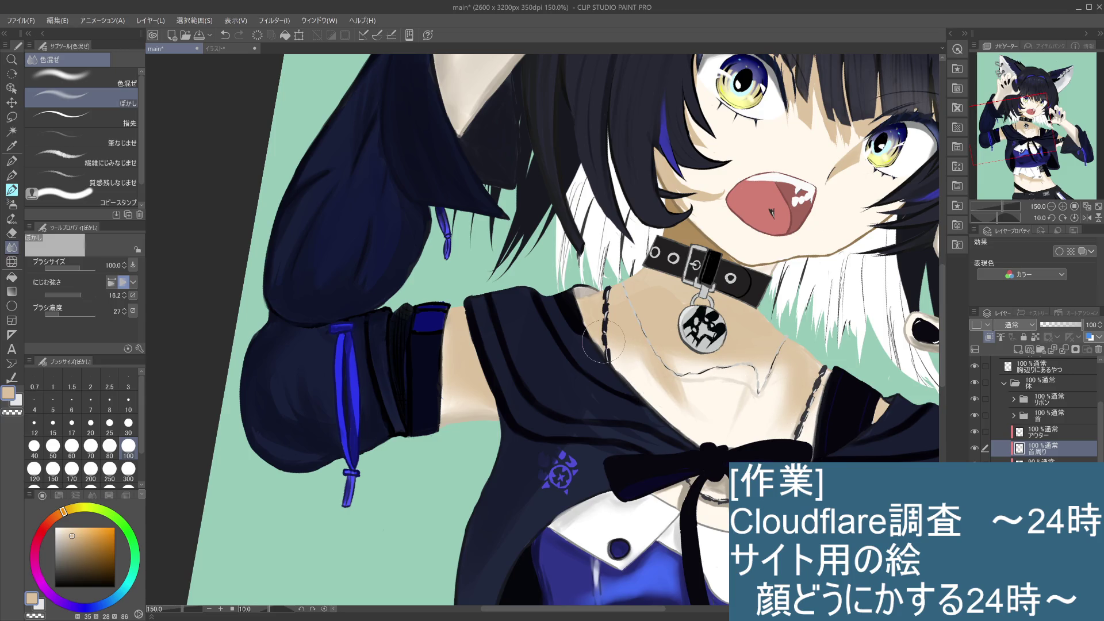
# Return to the watercolour めふぃブラシ and undo the tan shading on the chest and neck
pyautogui.click(11, 175)
pyautogui.click(12, 190)
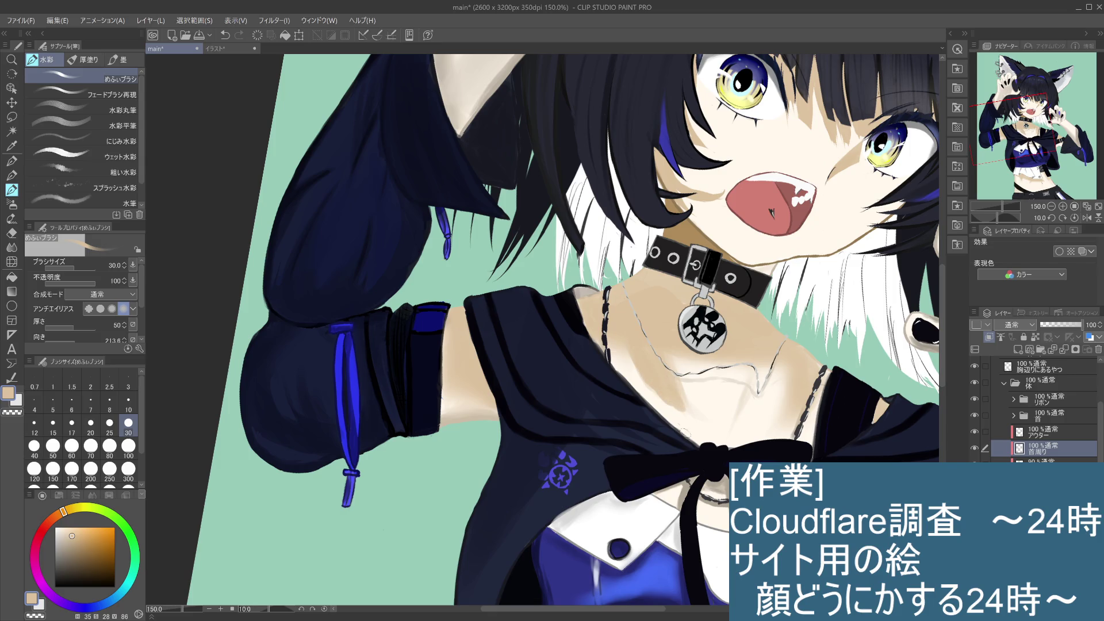
pyautogui.hotkey('ctrl', 'z')
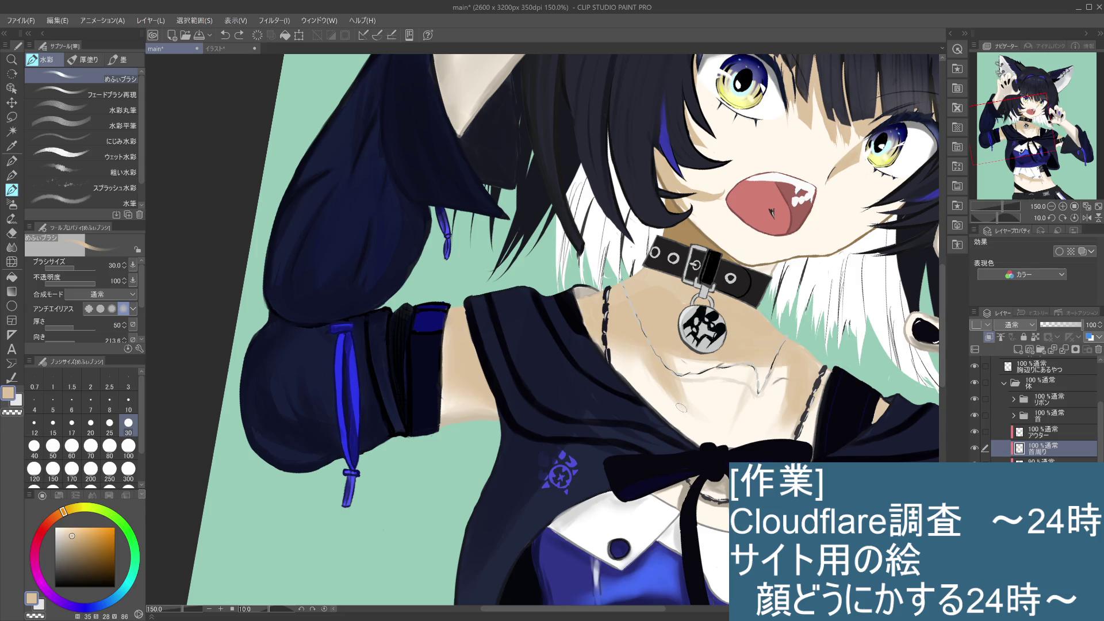
pyautogui.hotkey('ctrl', 'z')
pyautogui.hotkey('ctrl', 'z')
pyautogui.hotkey('ctrl', 'z')
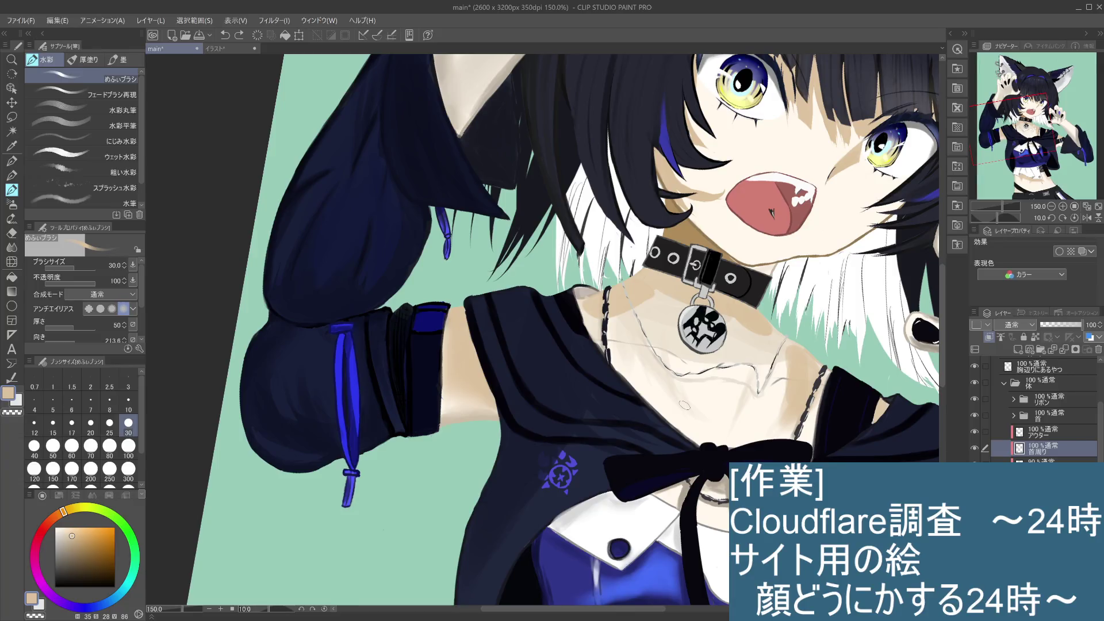
# Toggle the 首周り layer's visibility to compare the neck with and without shading
pyautogui.click(974, 450)
pyautogui.click(974, 450)
pyautogui.click(974, 451)
pyautogui.click(974, 452)
# Select the 90% layer below 首周り and compare the jacket with and without its shading
pyautogui.click(1047, 460)
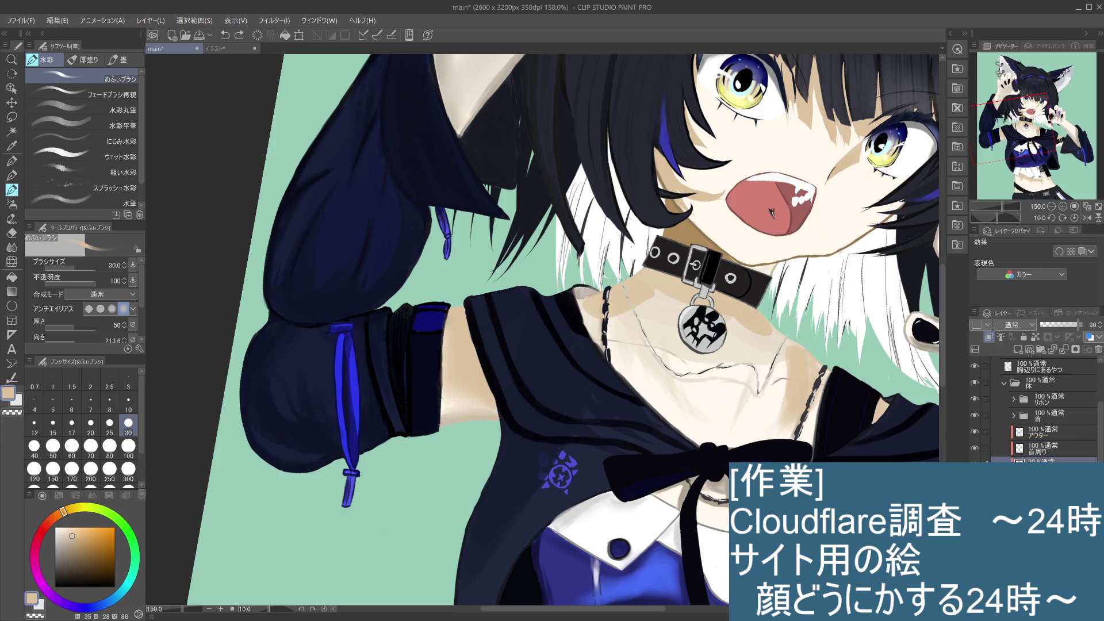
pyautogui.click(974, 464)
pyautogui.click(975, 464)
pyautogui.click(975, 464)
pyautogui.click(975, 464)
pyautogui.click(975, 464)
pyautogui.click(975, 464)
pyautogui.click(975, 463)
pyautogui.click(975, 464)
pyautogui.click(975, 464)
pyautogui.click(975, 463)
# Compare the neck and chest with the 首周り shading hidden and shown, ending visible
pyautogui.click(974, 450)
pyautogui.click(974, 449)
pyautogui.click(974, 449)
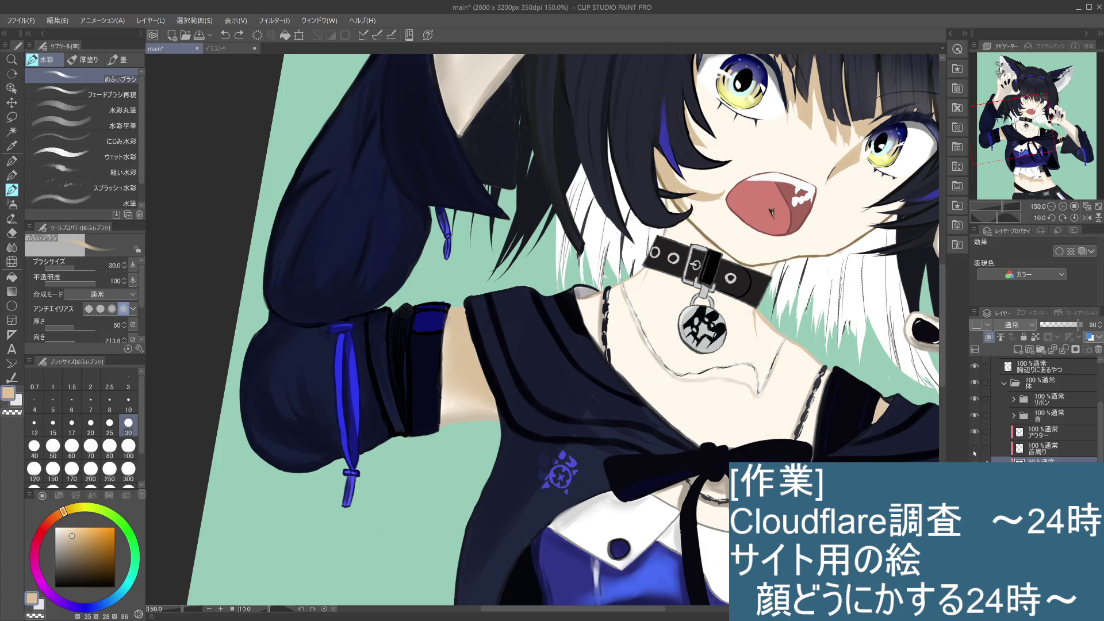
pyautogui.click(974, 449)
# Move 首周り below レイヤー13, paint tan neck and collarbone shadows, then undo the last stroke
pyautogui.click(1045, 453)
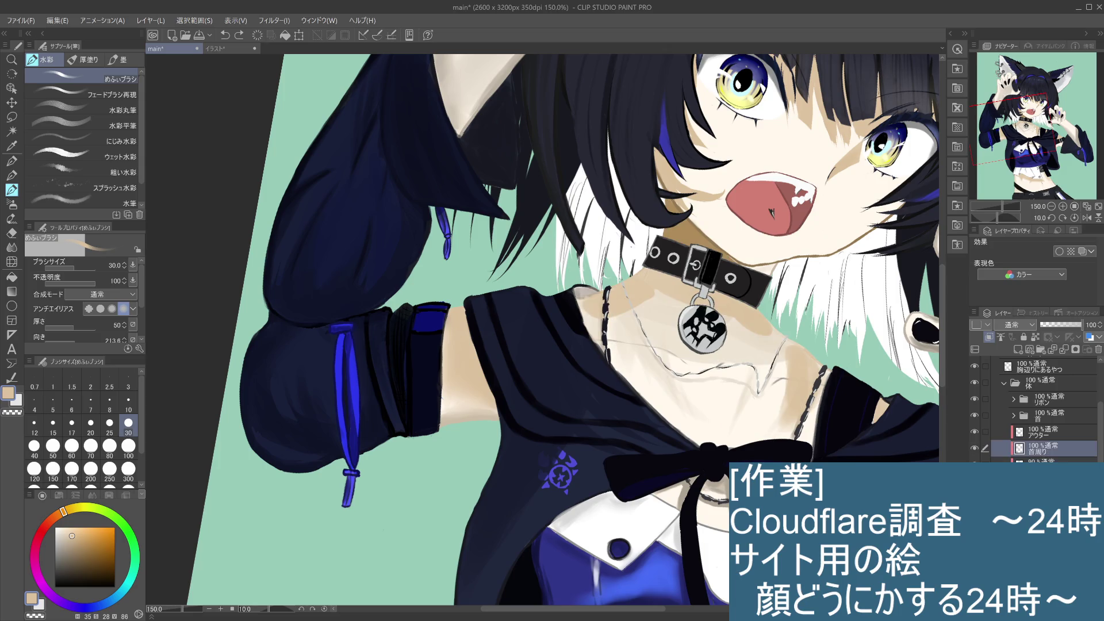
pyautogui.hotkey('ctrl', '[')
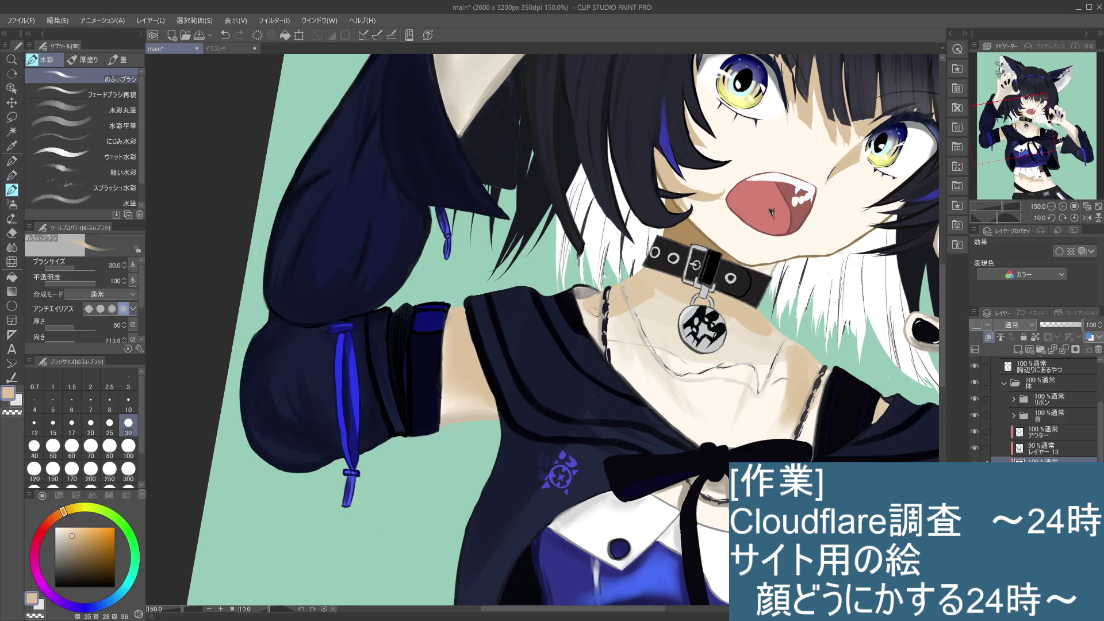
pyautogui.moveTo(609, 322)
pyautogui.mouseDown()
pyautogui.moveTo(638, 310)
pyautogui.moveTo(653, 322)
pyautogui.moveTo(627, 354)
pyautogui.moveTo(601, 305)
pyautogui.mouseUp()
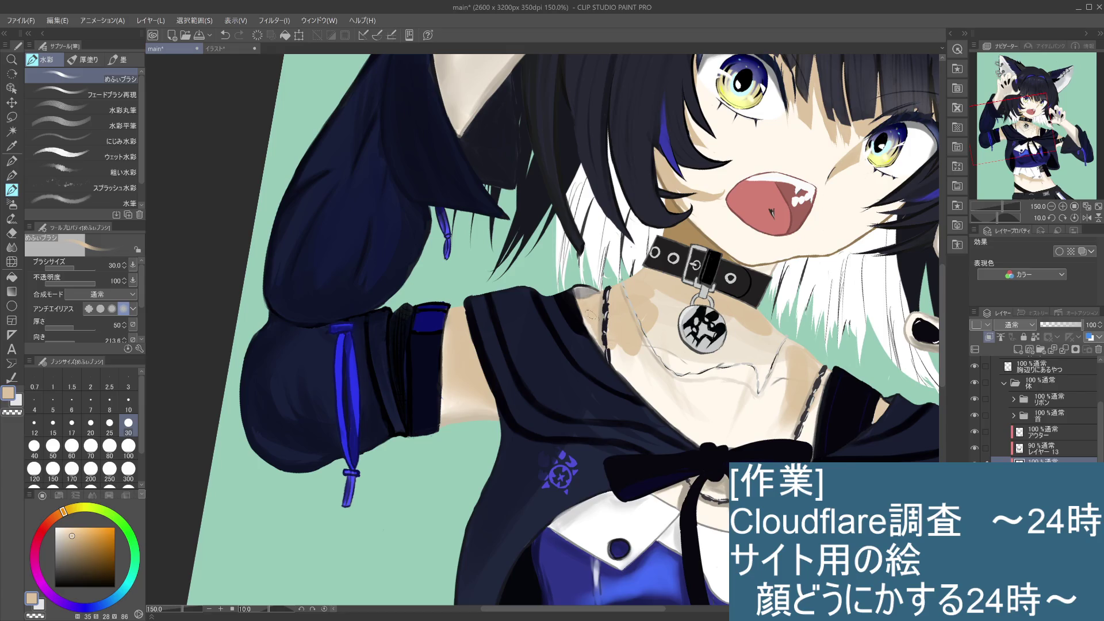
pyautogui.moveTo(614, 347)
pyautogui.mouseDown()
pyautogui.moveTo(610, 359)
pyautogui.moveTo(661, 348)
pyautogui.moveTo(667, 336)
pyautogui.moveTo(638, 357)
pyautogui.moveTo(666, 354)
pyautogui.mouseUp()
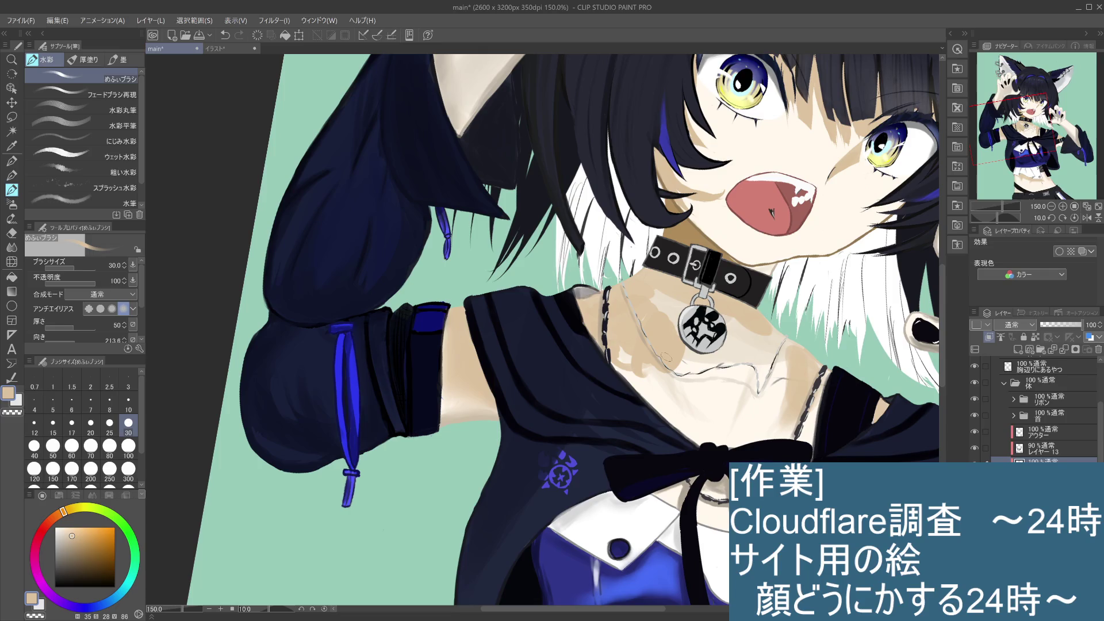
pyautogui.moveTo(710, 388)
pyautogui.mouseDown()
pyautogui.moveTo(719, 374)
pyautogui.moveTo(754, 391)
pyautogui.moveTo(707, 374)
pyautogui.moveTo(682, 388)
pyautogui.mouseUp()
pyautogui.hotkey('ctrl', 'z')
pyautogui.hotkey('ctrl', 'z')
pyautogui.hotkey('ctrl', 'z')
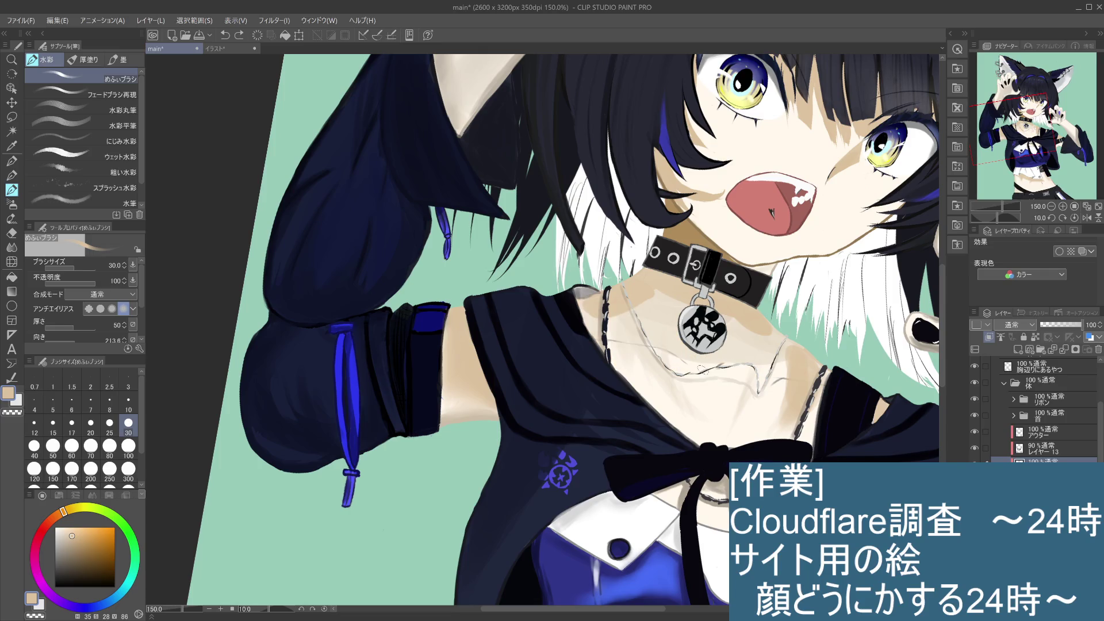
# Repaint the skin shading beside the chain at brush size 100, then undo it and the layer reorder
pyautogui.click(128, 446)
pyautogui.moveTo(602, 309)
pyautogui.mouseDown()
pyautogui.moveTo(596, 315)
pyautogui.moveTo(610, 321)
pyautogui.moveTo(650, 317)
pyautogui.moveTo(620, 323)
pyautogui.moveTo(691, 368)
pyautogui.moveTo(759, 368)
pyautogui.moveTo(782, 342)
pyautogui.moveTo(796, 374)
pyautogui.moveTo(759, 403)
pyautogui.moveTo(690, 380)
pyautogui.moveTo(793, 366)
pyautogui.mouseUp()
pyautogui.hotkey('ctrl', 'z')
pyautogui.hotkey('ctrl', 'z')
pyautogui.hotkey('ctrl', 'z')
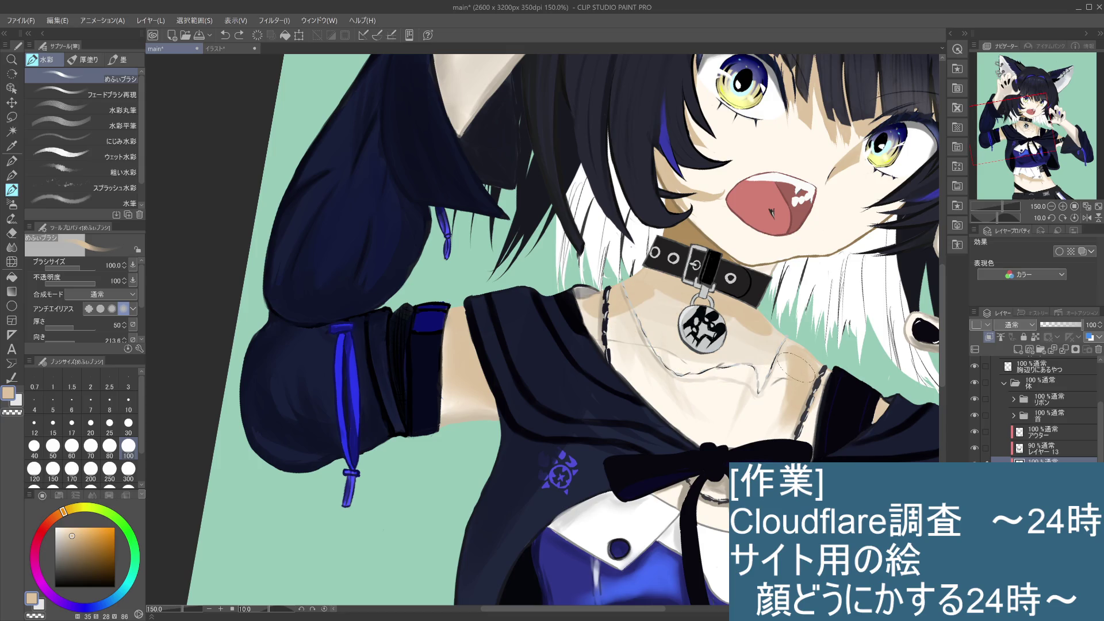
pyautogui.hotkey('ctrl', 'z')
pyautogui.hotkey('ctrl', 'z')
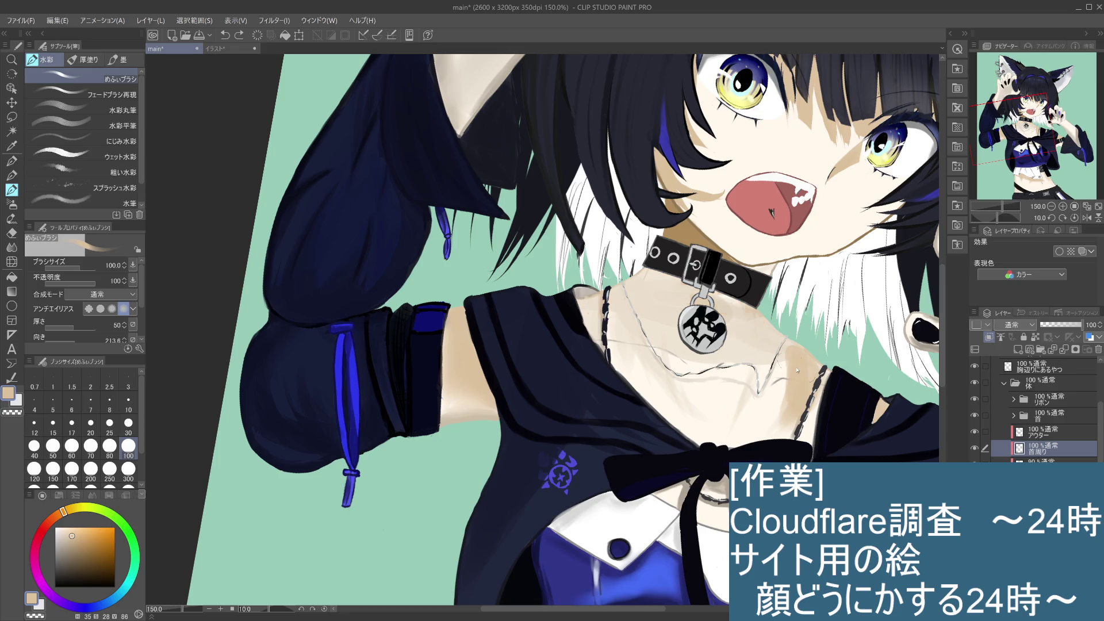
pyautogui.hotkey('ctrl', 'z')
pyautogui.hotkey('ctrl', 'z')
pyautogui.hotkey('ctrl', 'z')
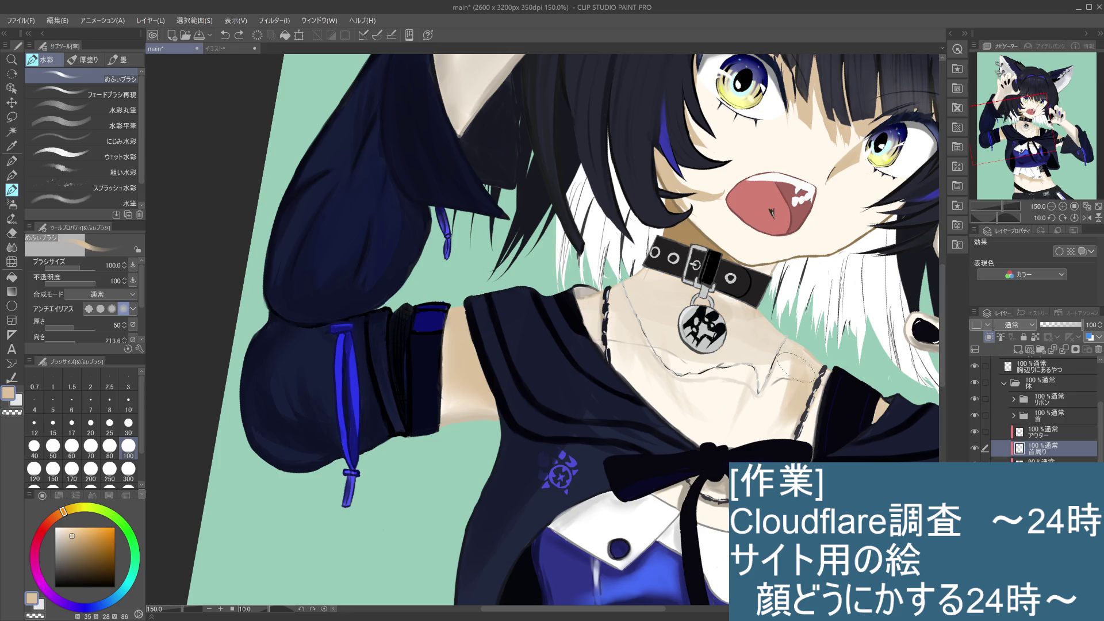
pyautogui.hotkey('ctrl', 'z')
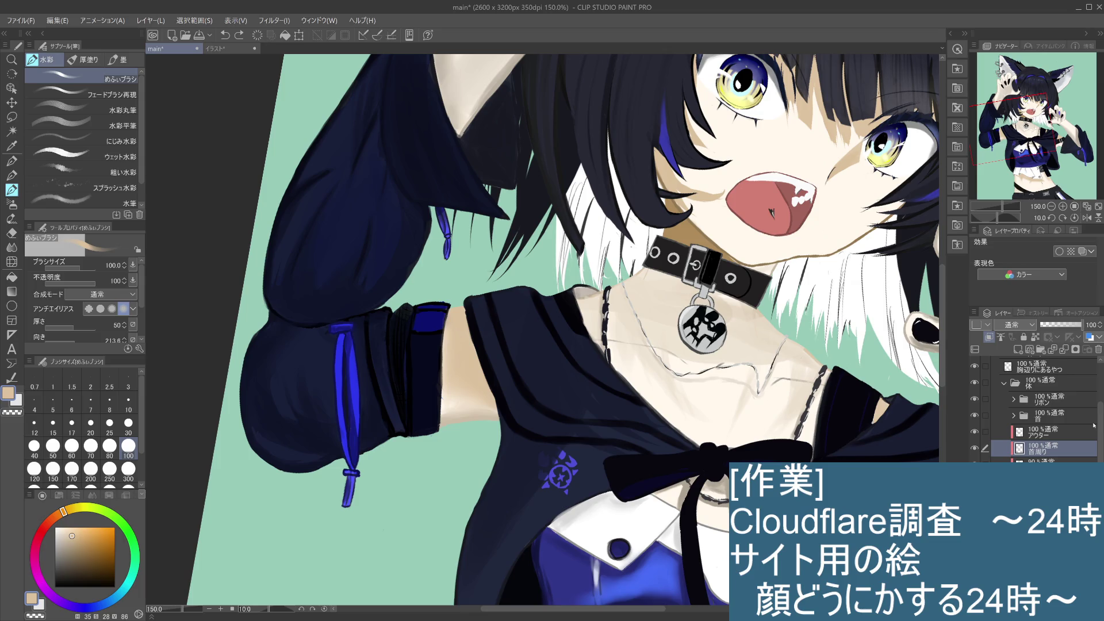
pyautogui.hotkey('ctrl', 'y')
pyautogui.hotkey('ctrl', 'z')
# Compare the neck with and without 首周り, leave it hidden, and zoom out to the upper body
pyautogui.click(974, 448)
pyautogui.click(975, 448)
pyautogui.click(975, 448)
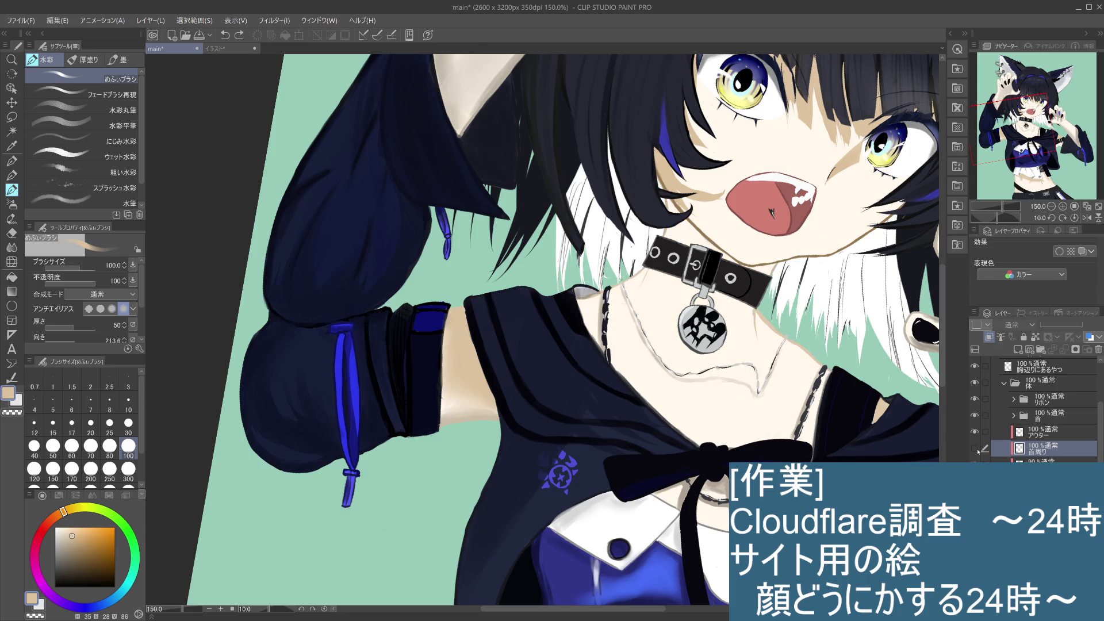
pyautogui.click(977, 450)
pyautogui.click(977, 450)
pyautogui.click(977, 449)
pyautogui.click(977, 450)
pyautogui.hotkey('ctrl', '-')
pyautogui.hotkey('ctrl', '-')
pyautogui.hotkey('ctrl', '-')
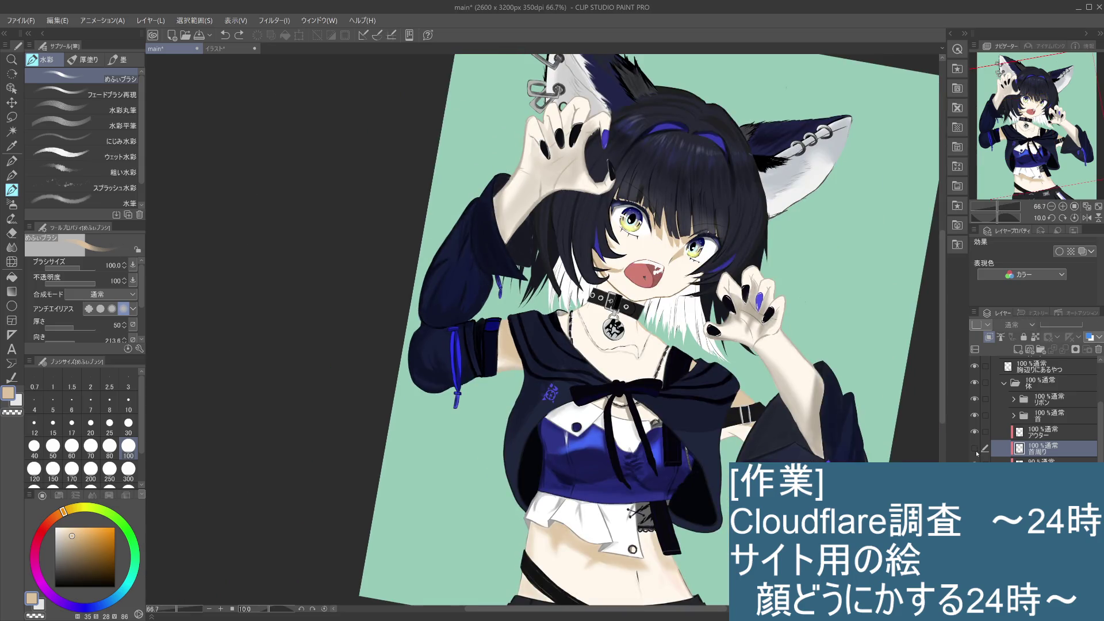
# Show 首周り, move it below レイヤー13, and add small skin marks on the chest and by the chin
pyautogui.click(976, 452)
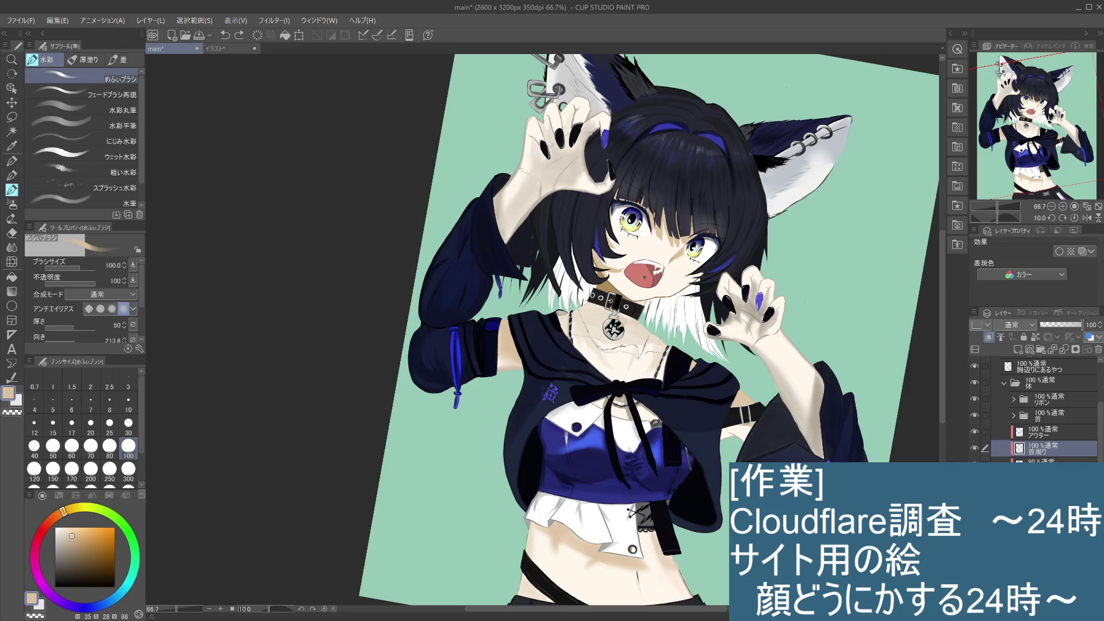
pyautogui.hotkey('ctrl', '[')
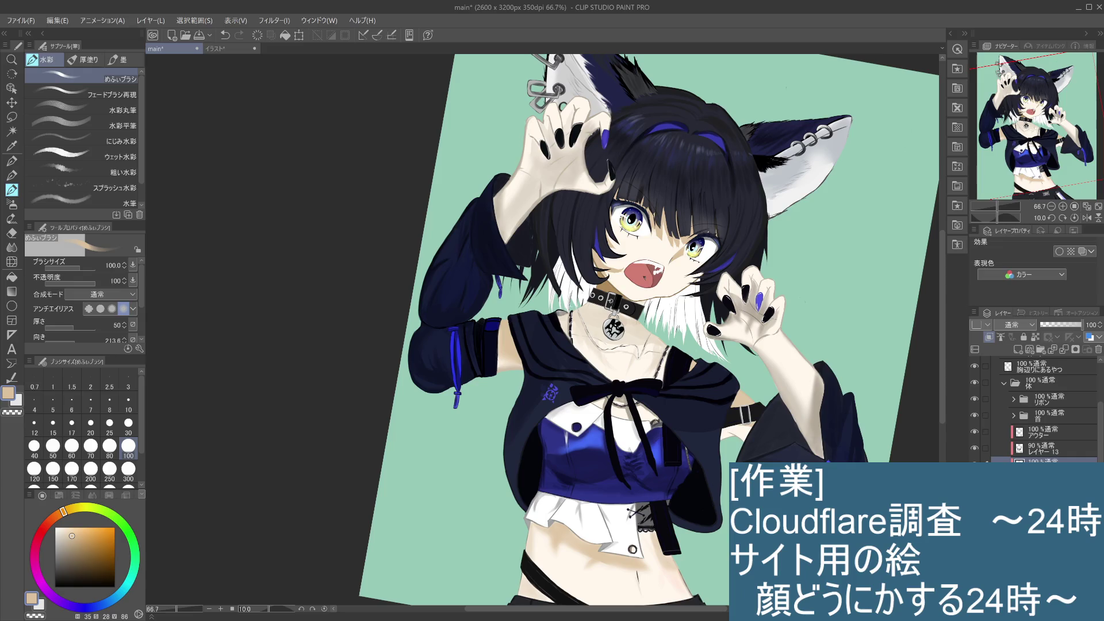
pyautogui.moveTo(660, 359); pyautogui.dragTo(654, 370)
pyautogui.moveTo(596, 287); pyautogui.dragTo(607, 298)
# Choose a brighter, less saturated skin tone and retouch the neck shadow below the collar
pyautogui.click(74, 534)
pyautogui.click(73, 530)
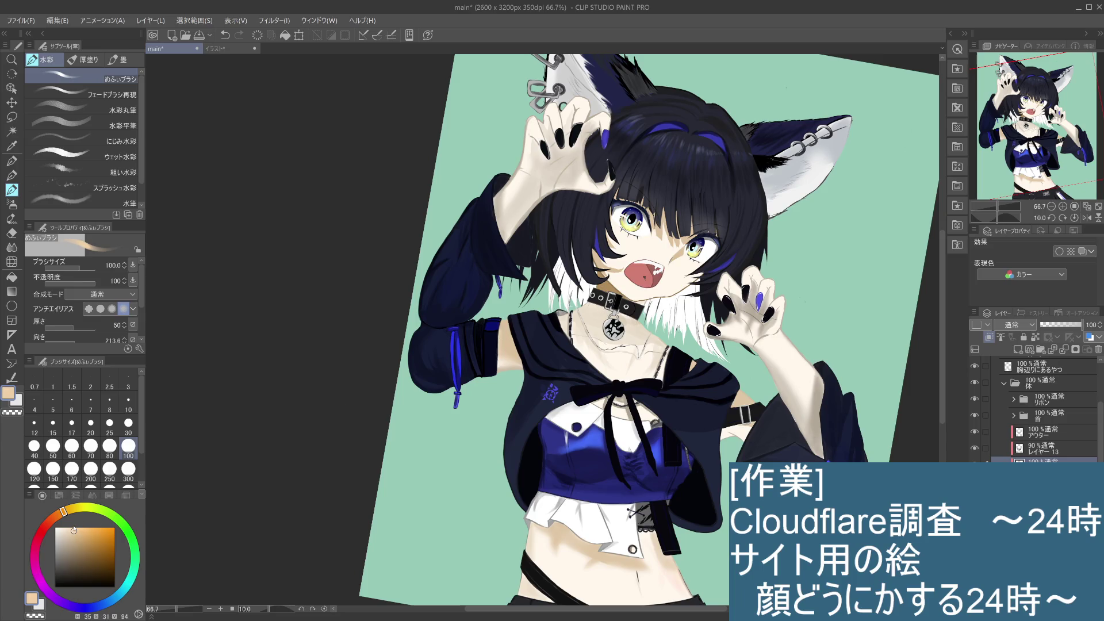
pyautogui.click(69, 532)
pyautogui.moveTo(601, 344); pyautogui.dragTo(592, 325)
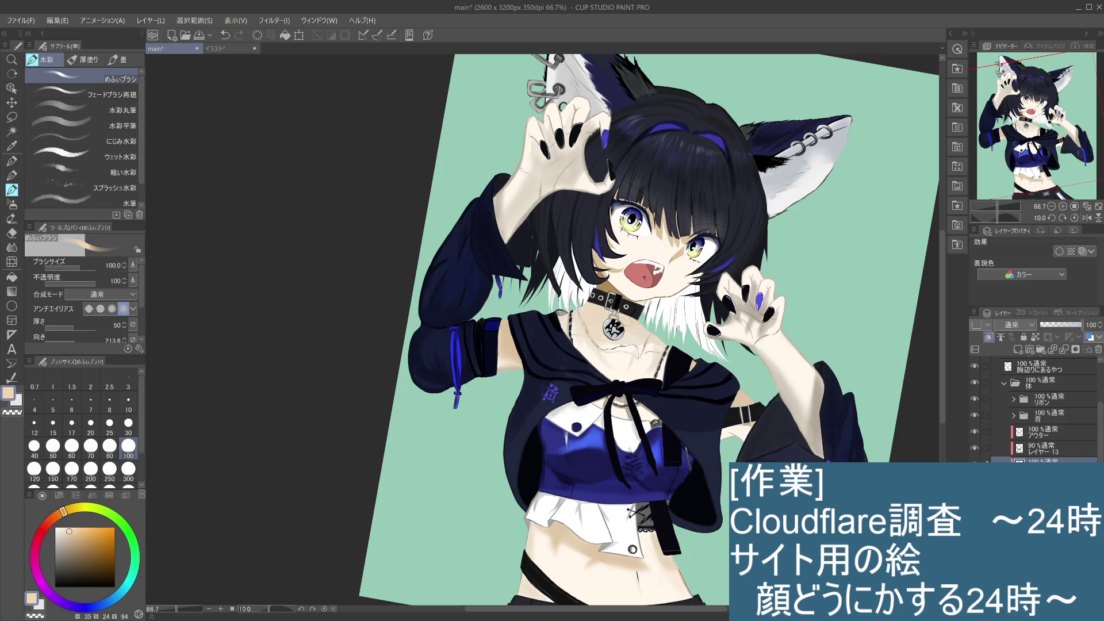